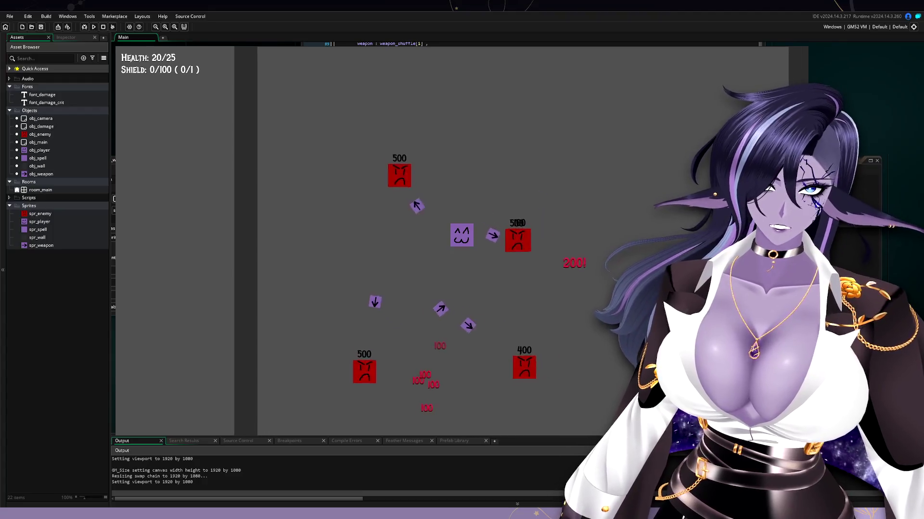
- Walk the player along the arena walls so its auto-fired arrows hit the red enemies
key("s")
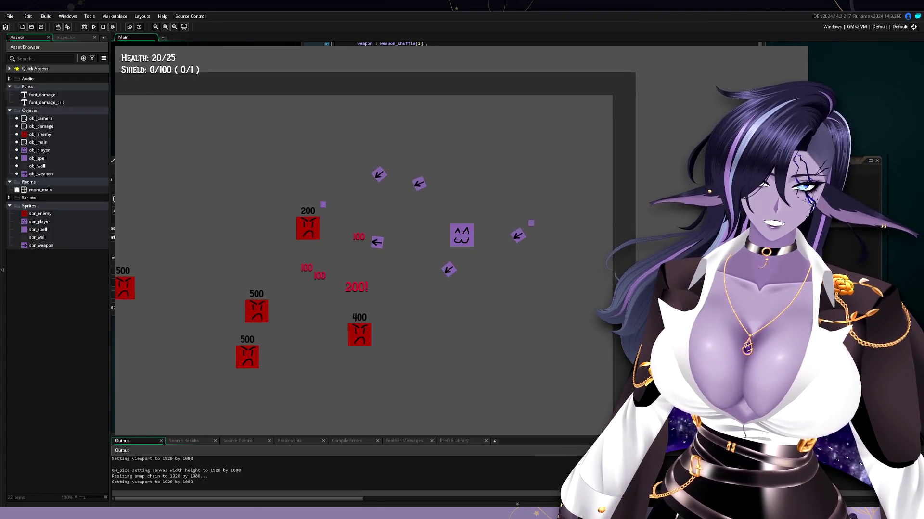
key("a")
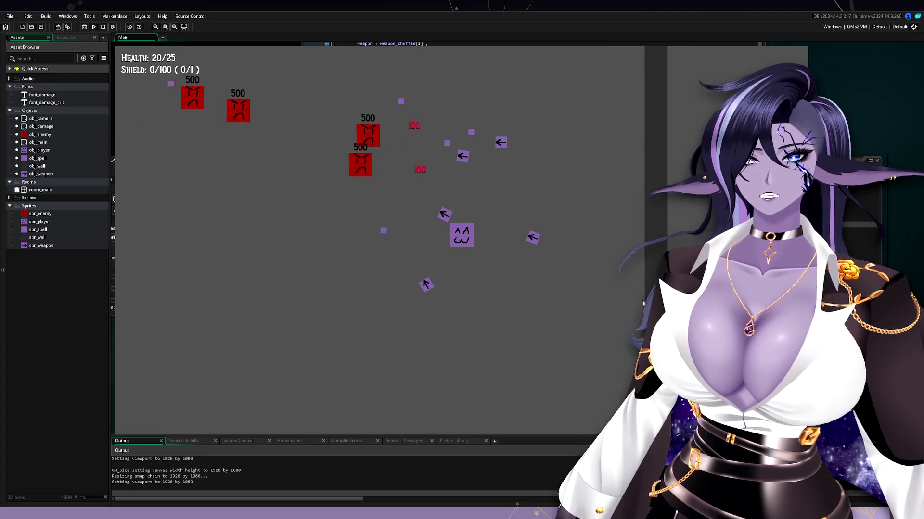
key("d")
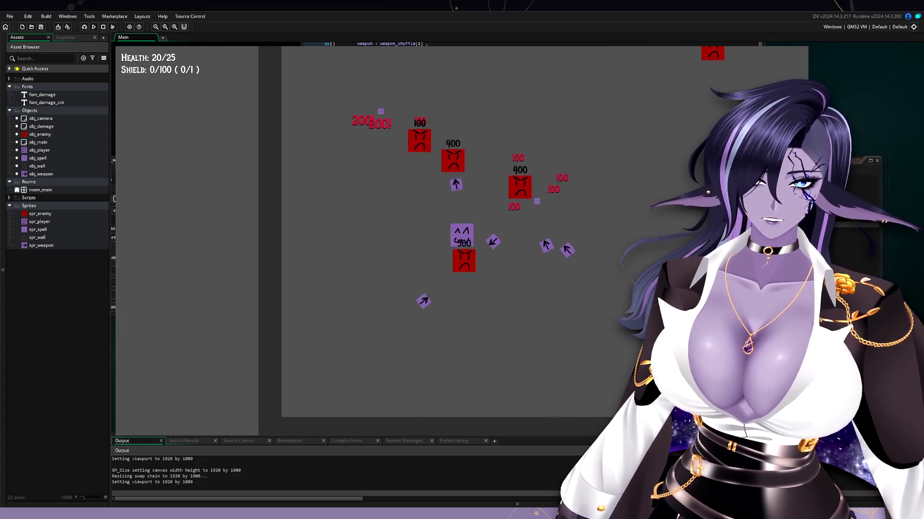
key("a")
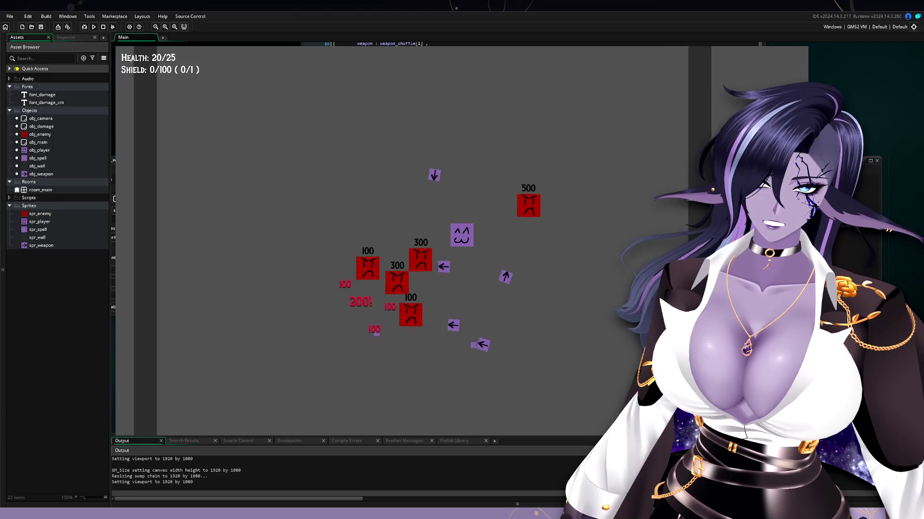
key("w")
key("s")
key("a")
key("a")
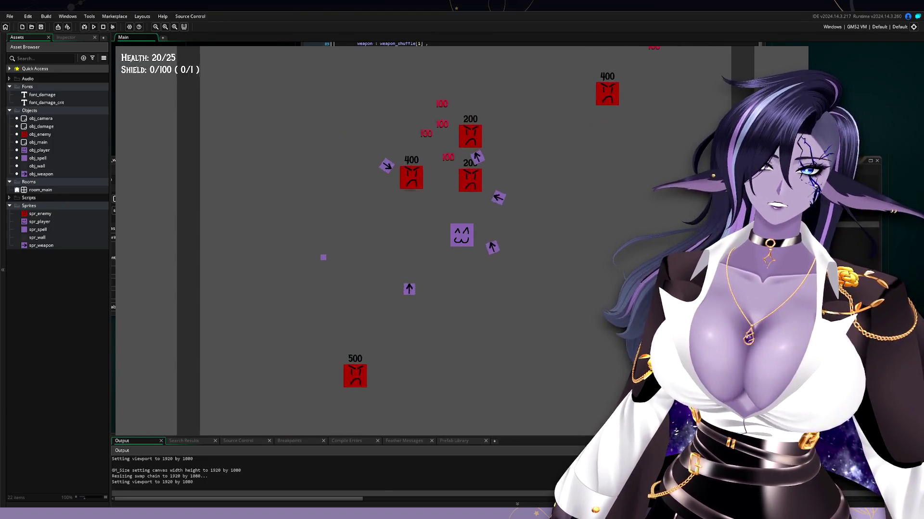
key("d")
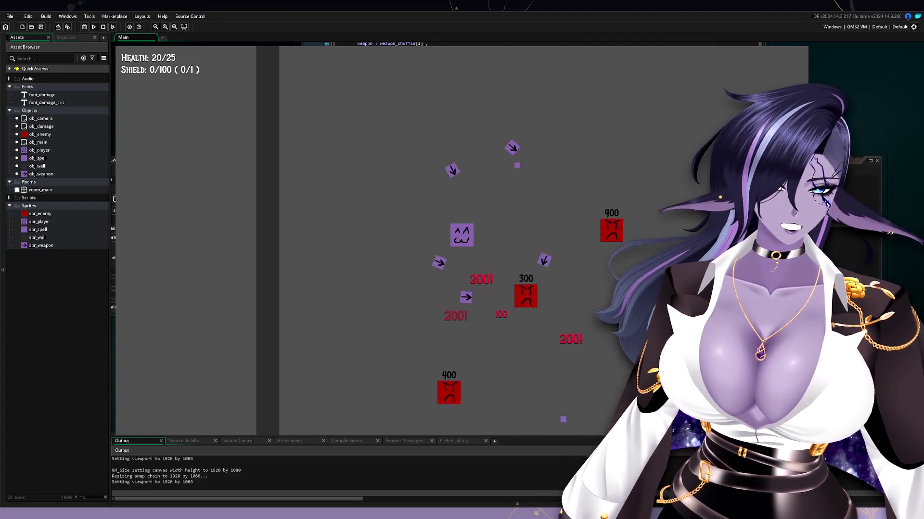
key("w")
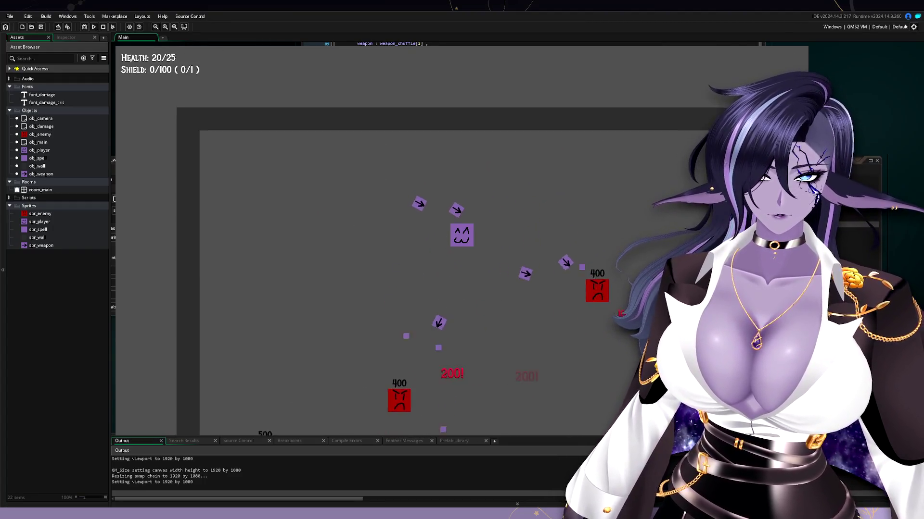
key("s")
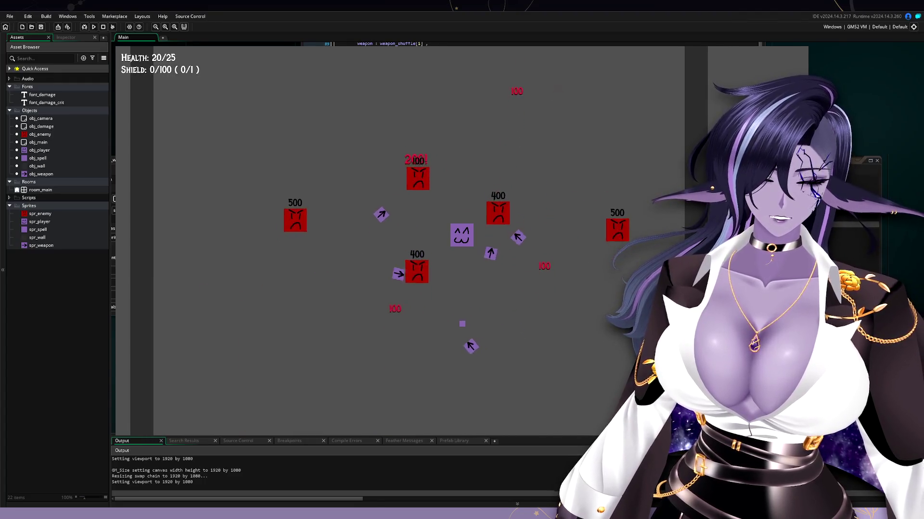
key("a")
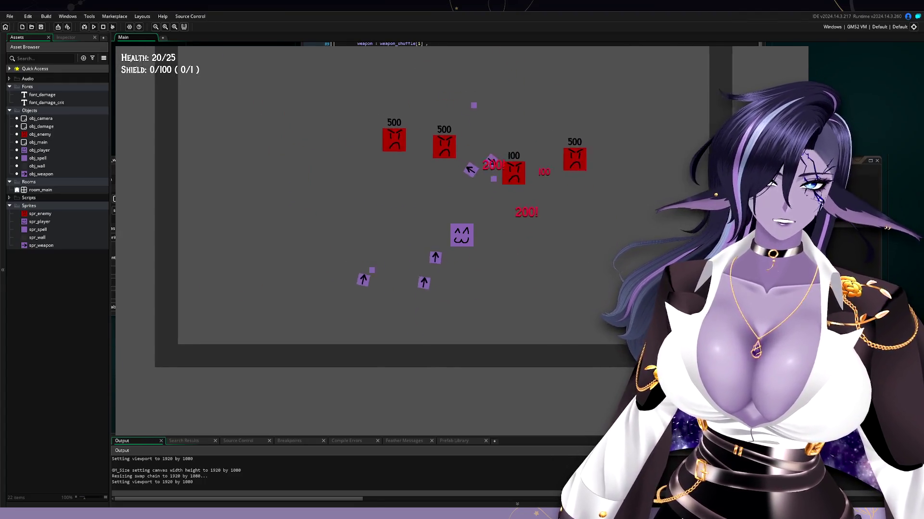
key("w")
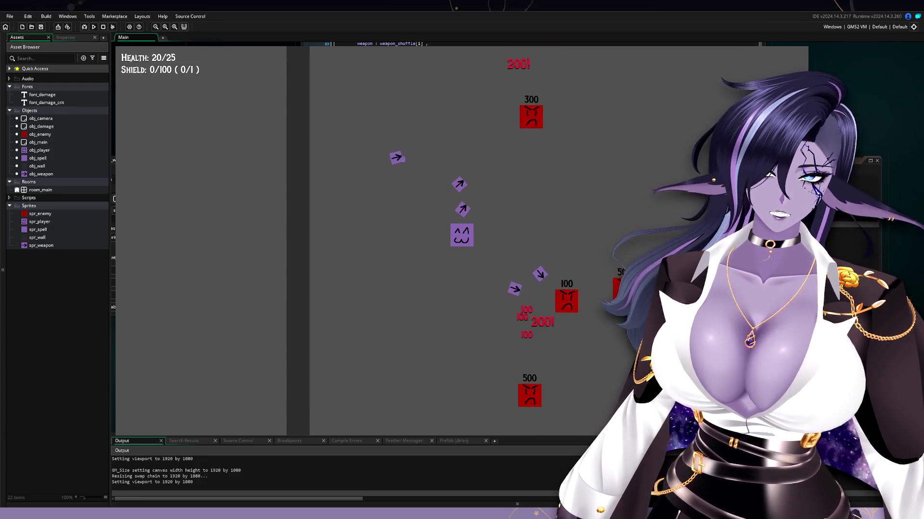
key("d")
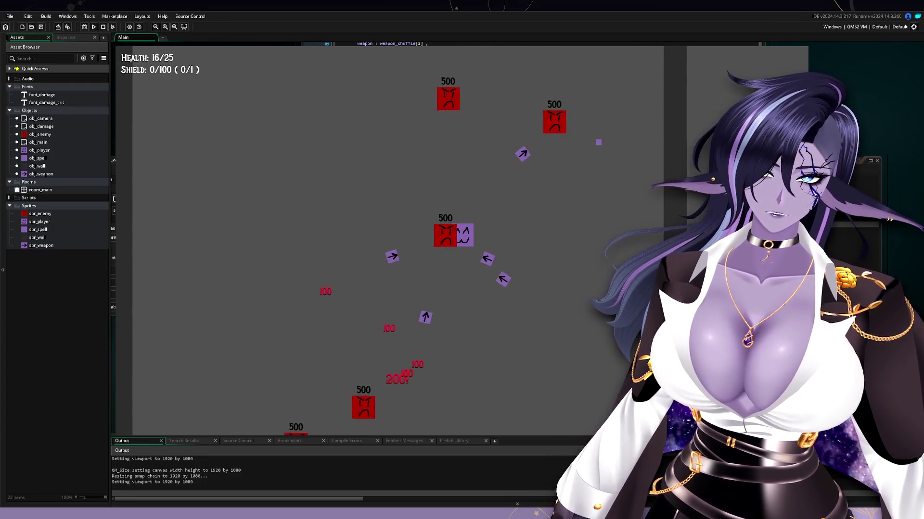
key("w")
key("a")
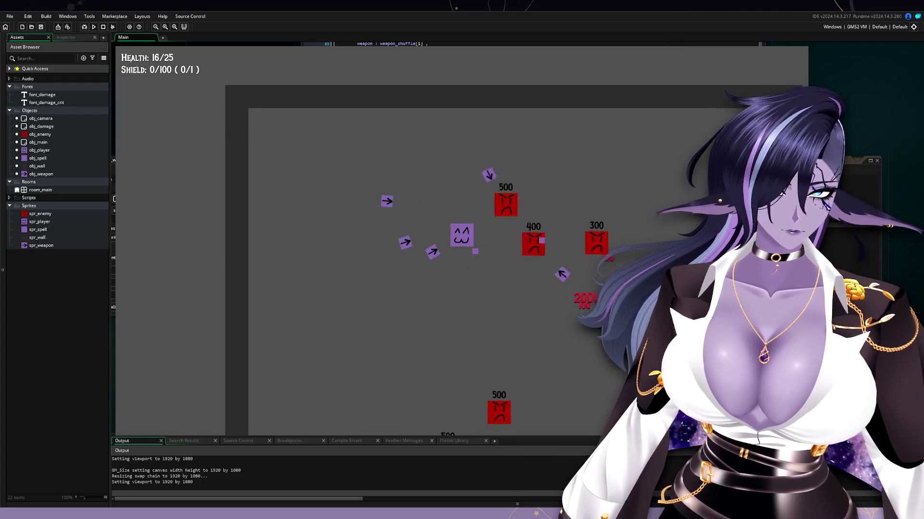
- Keep weaving the player left and right through the enemies as health drains
key("s")
key("d")
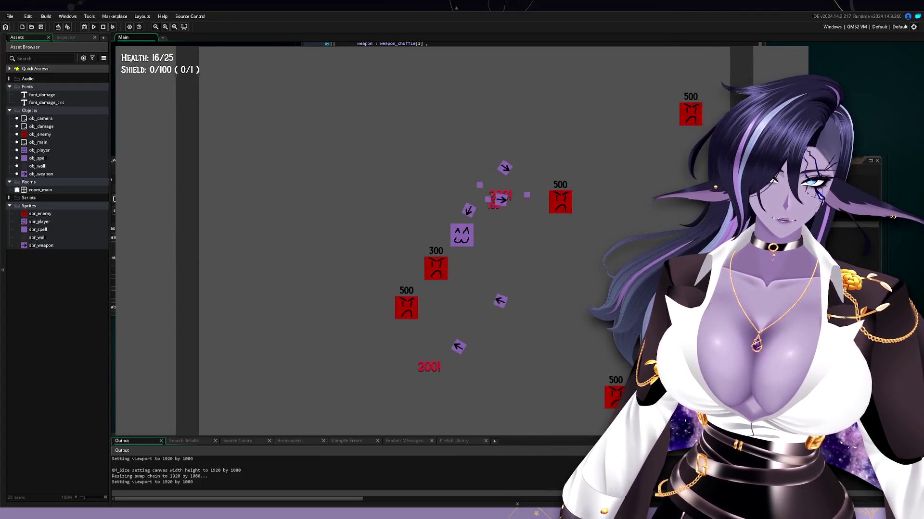
key("d")
key("a")
key("a")
key("d")
key("d")
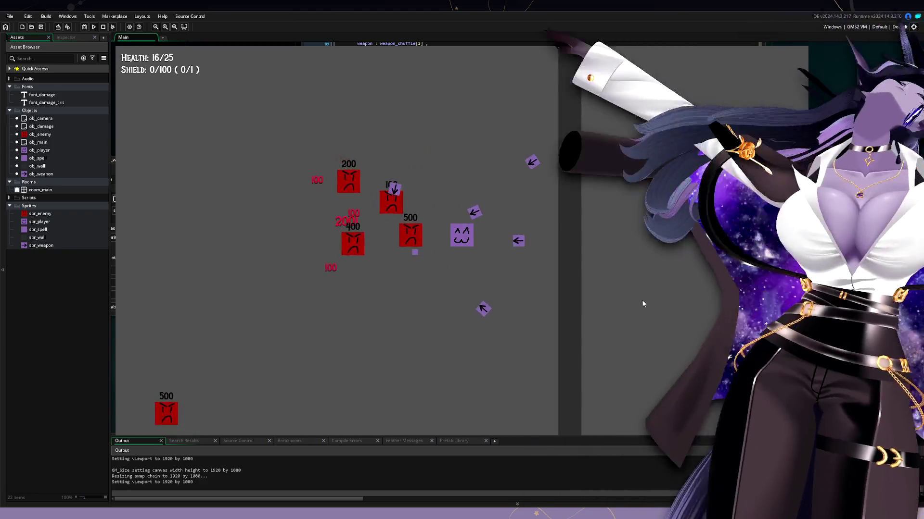
key("a")
key("s")
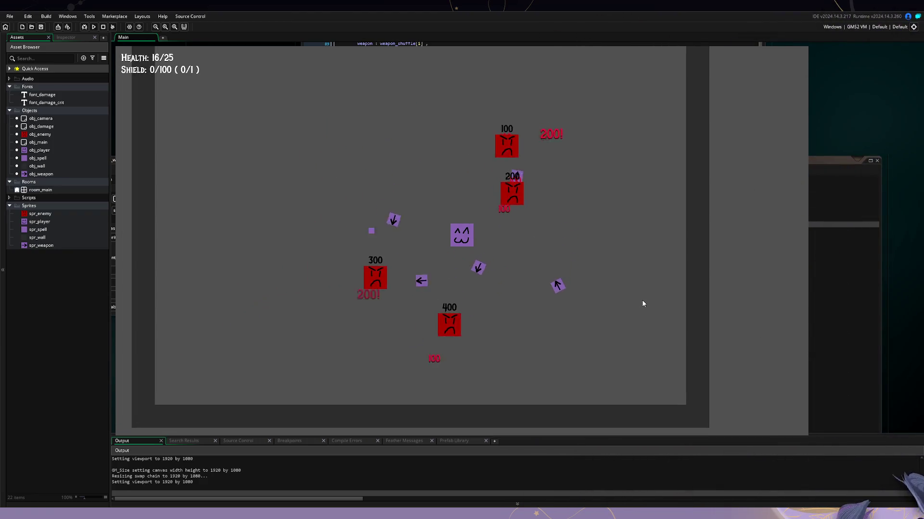
key("w")
key("d")
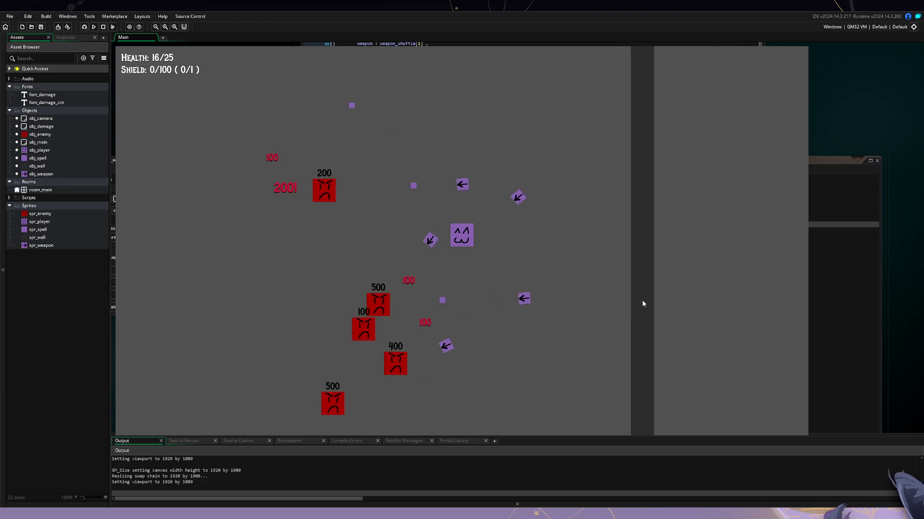
key("a")
key("w")
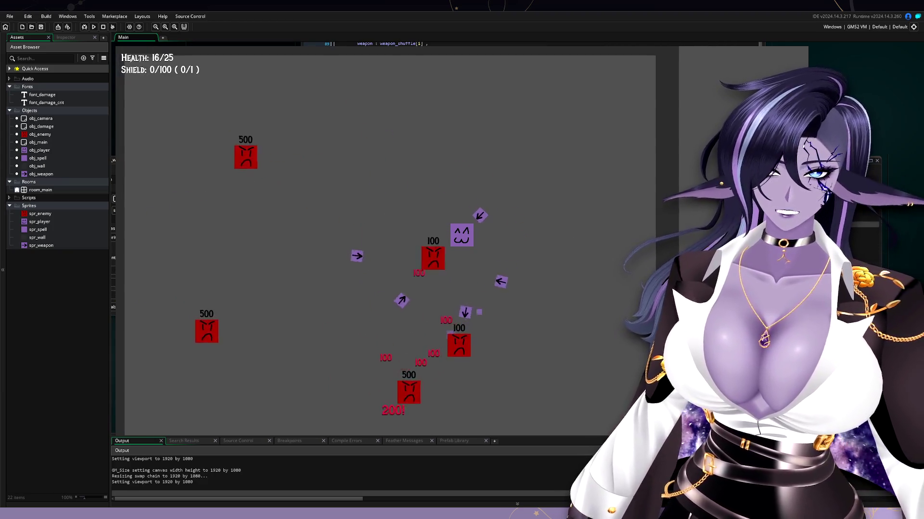
key("s")
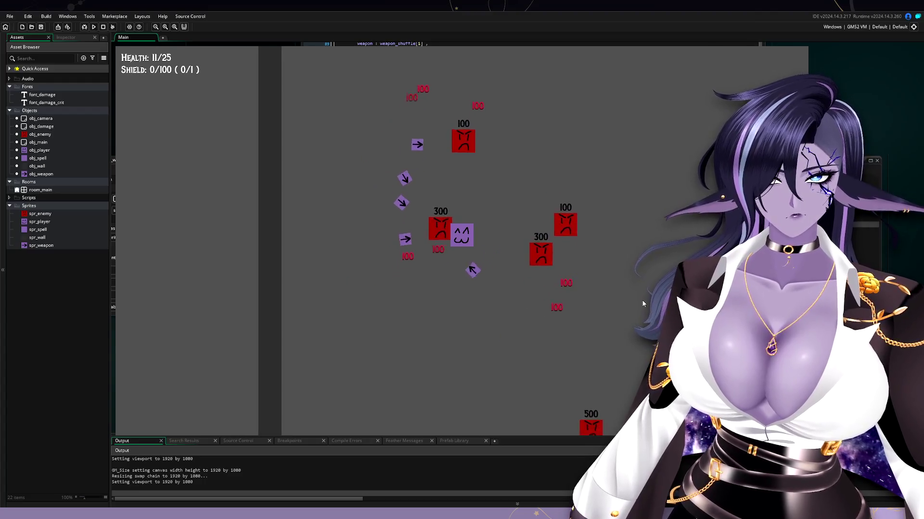
key("a")
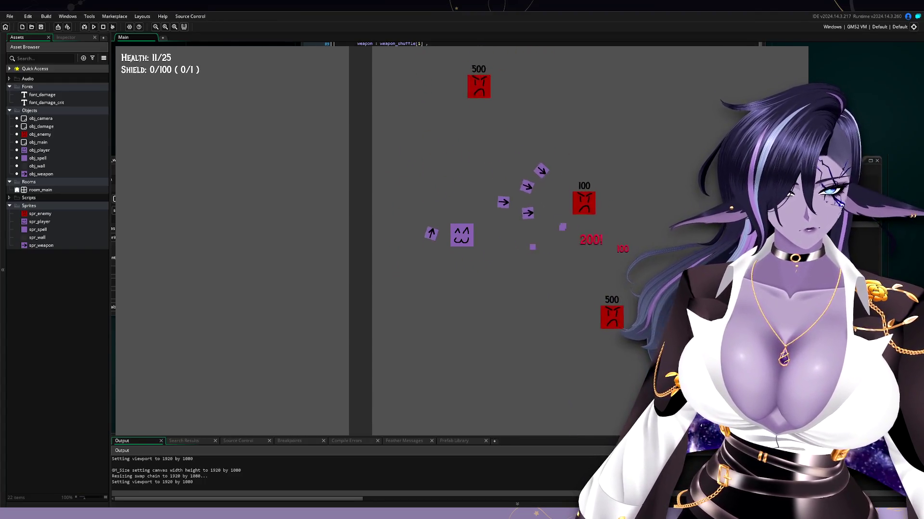
key("d")
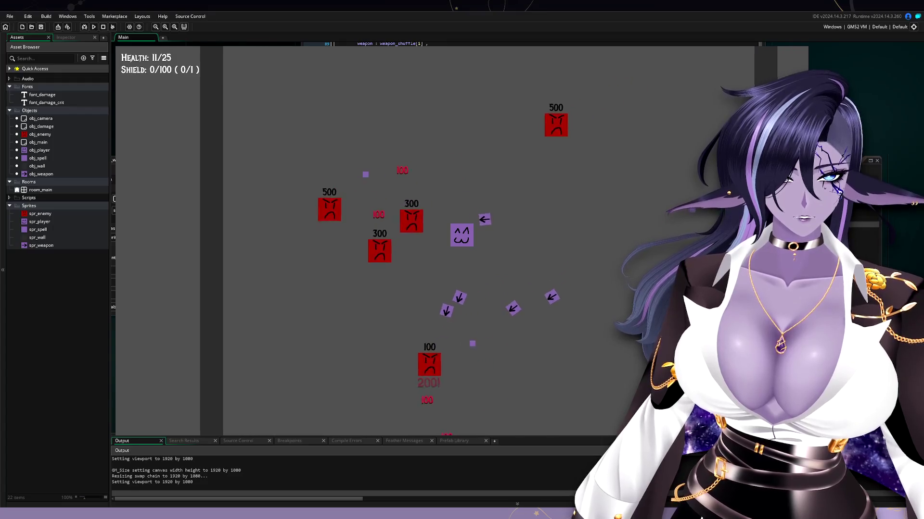
key("d")
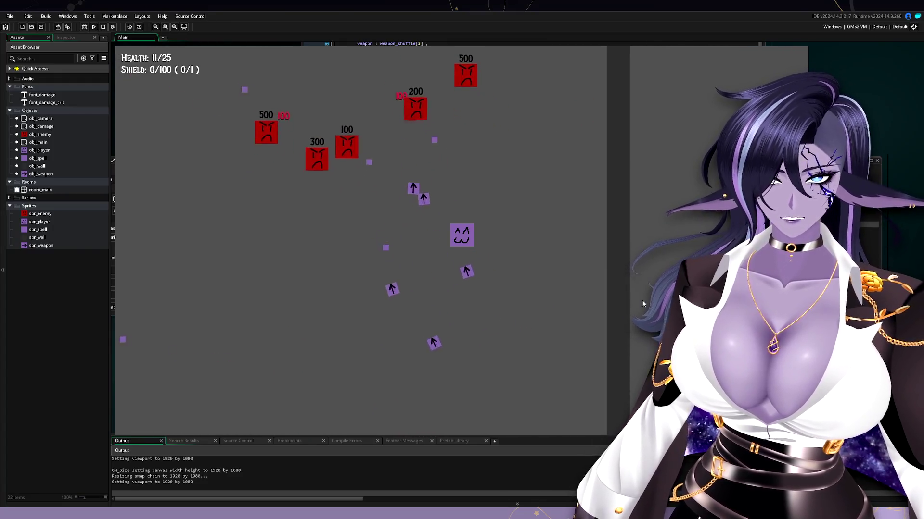
- Make a final sweep down and left at 11/25 health, then restart with R
key("s")
key("a")
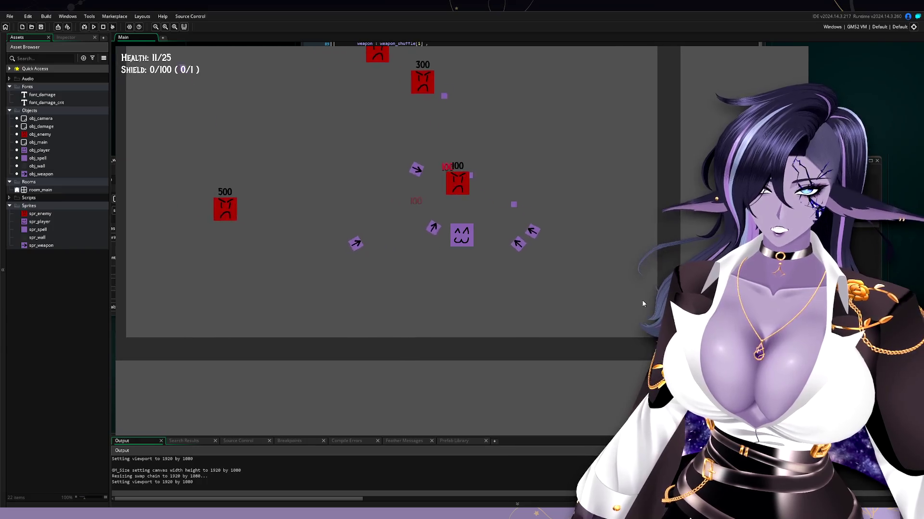
key("w")
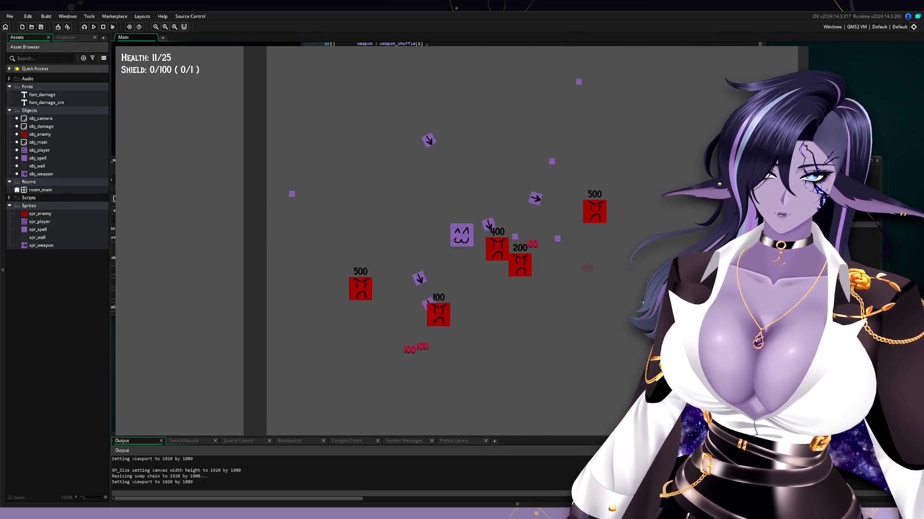
key("d")
key("d")
key("w")
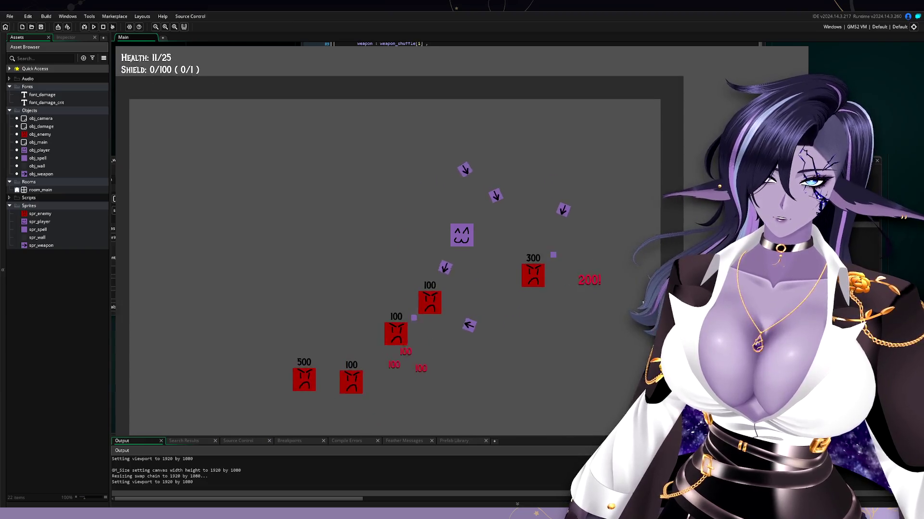
key("a")
key("s")
key("d")
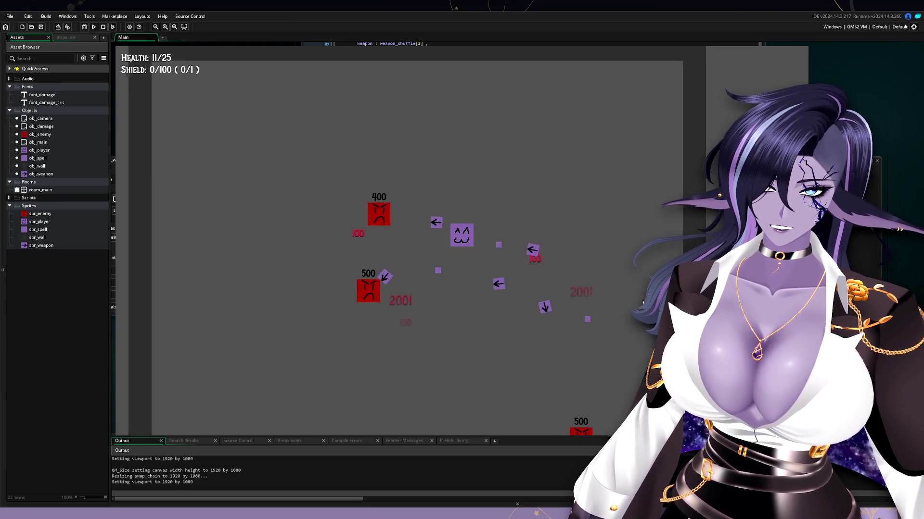
key("a")
key("s")
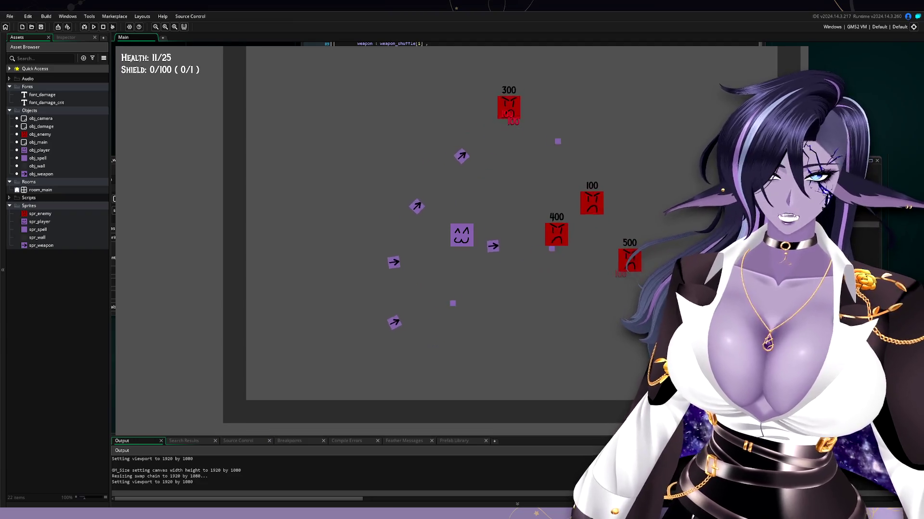
key("a")
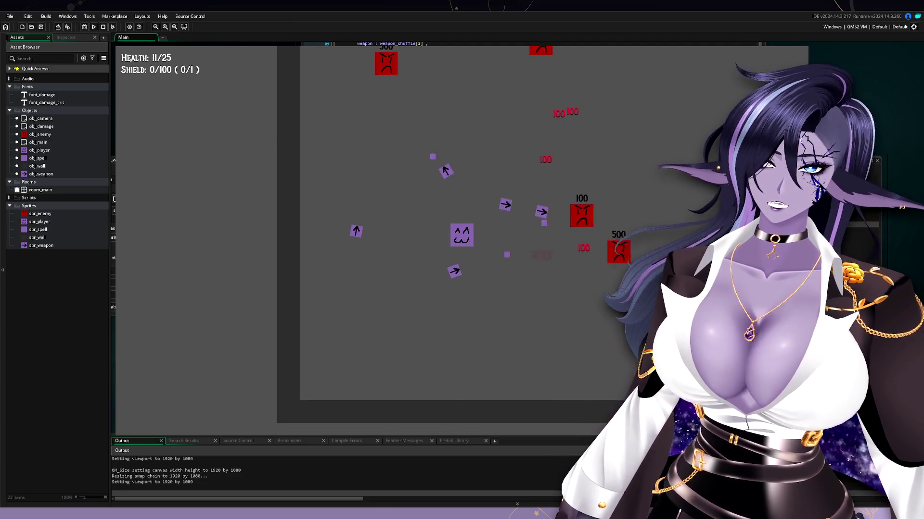
key("r")
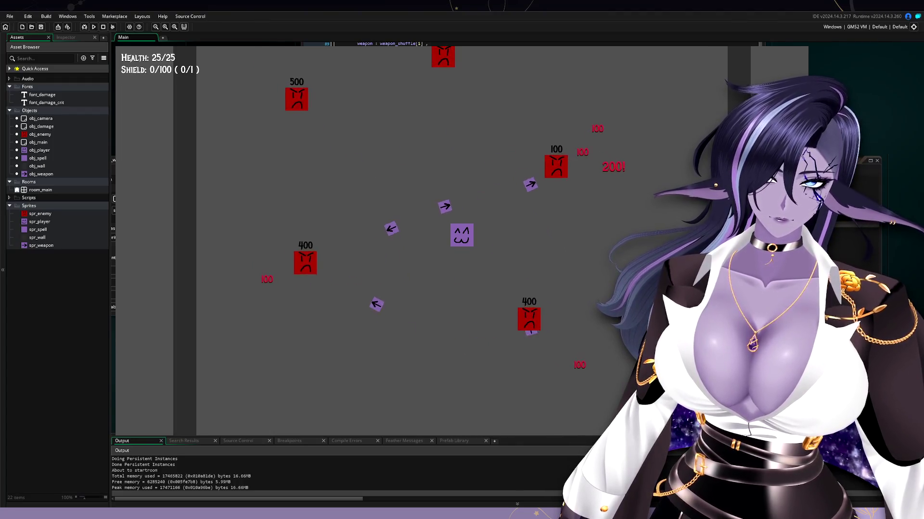
- Weave the player left and right among red enemies as arrows land 100 and 200! crits
key("d")
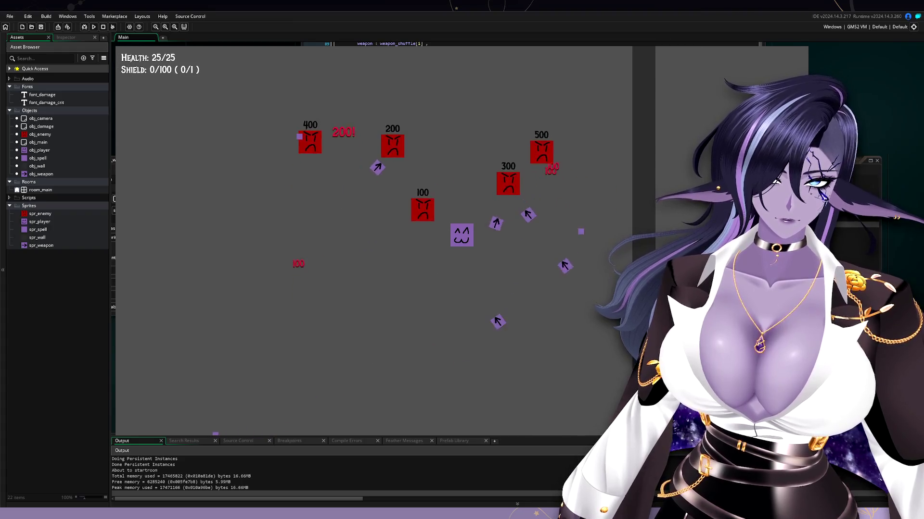
key("a")
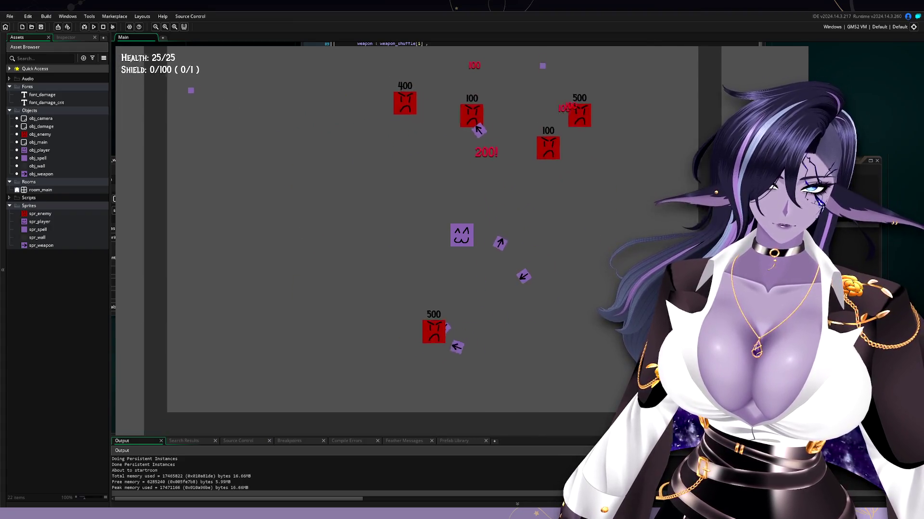
key("a")
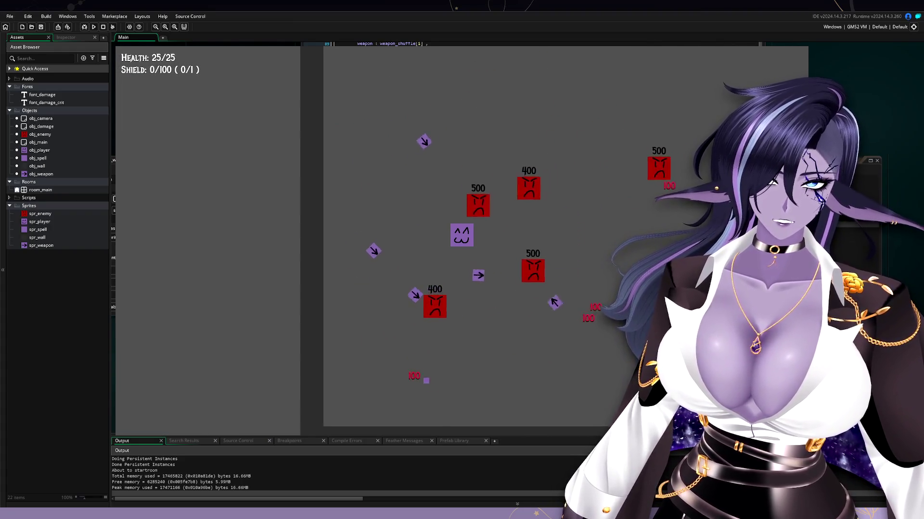
key("d")
key("w")
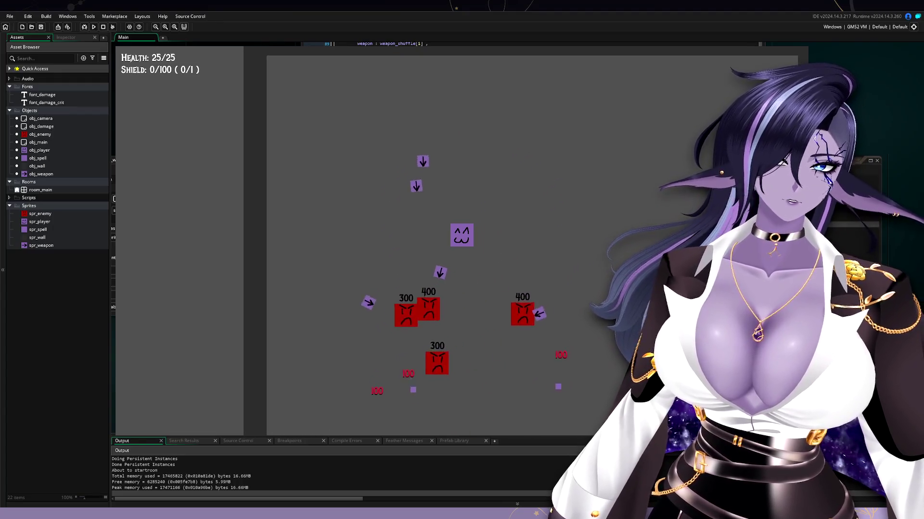
key("d")
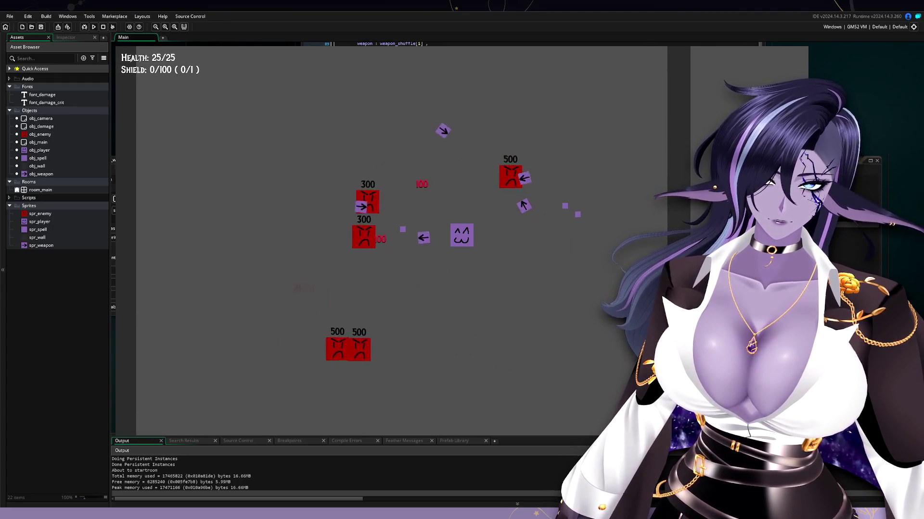
key("a")
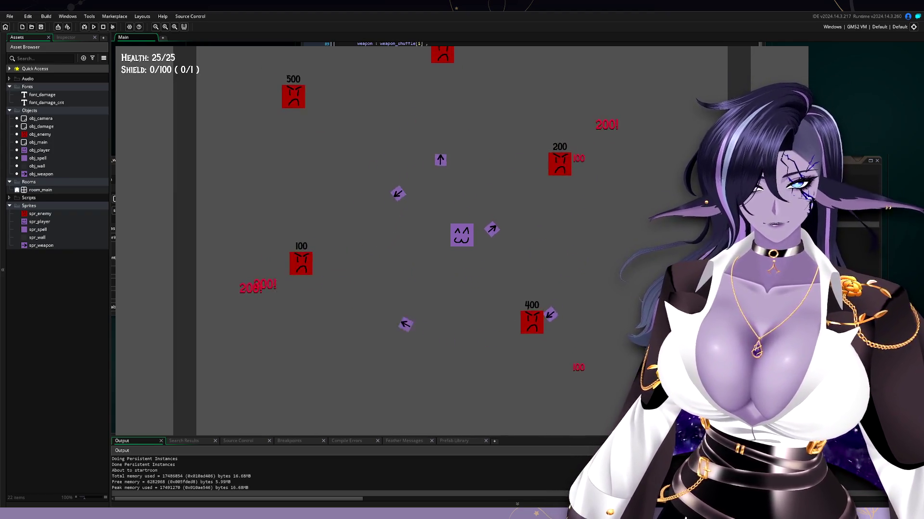
key("s")
key("d")
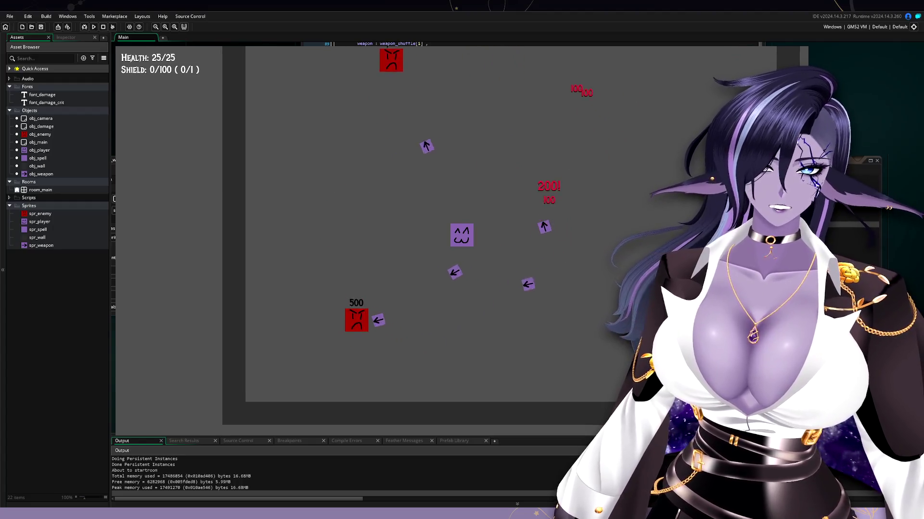
key("w")
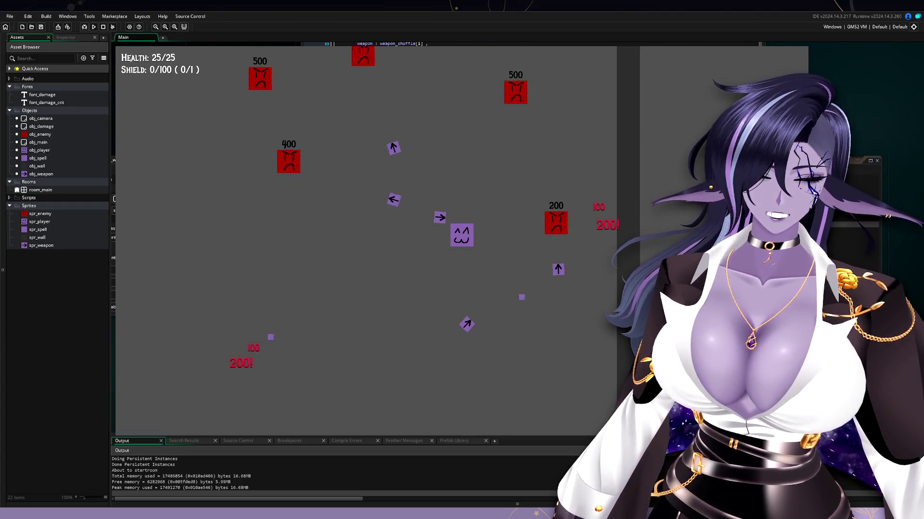
key("a")
key("a")
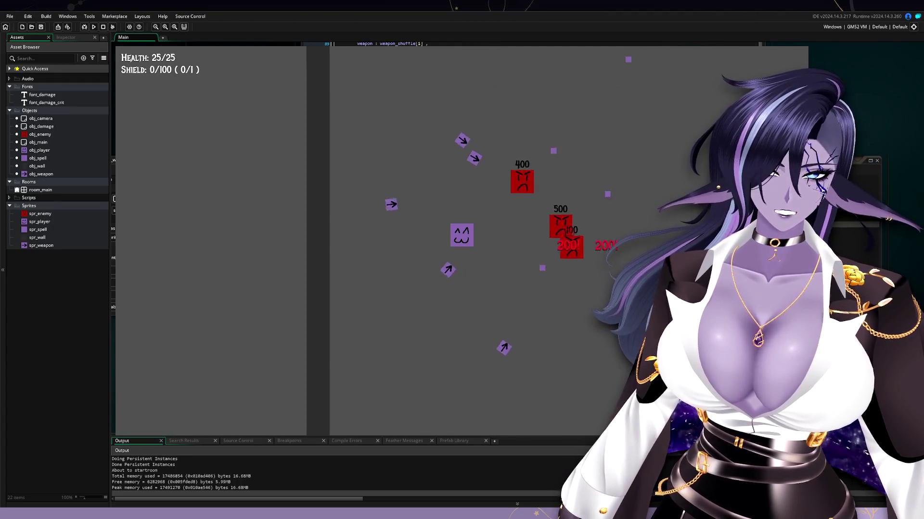
key("d")
key("d")
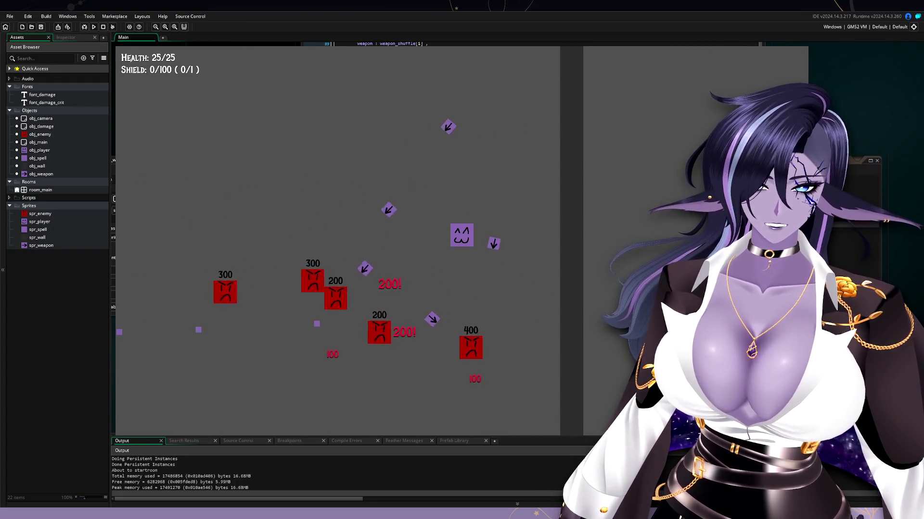
key("a")
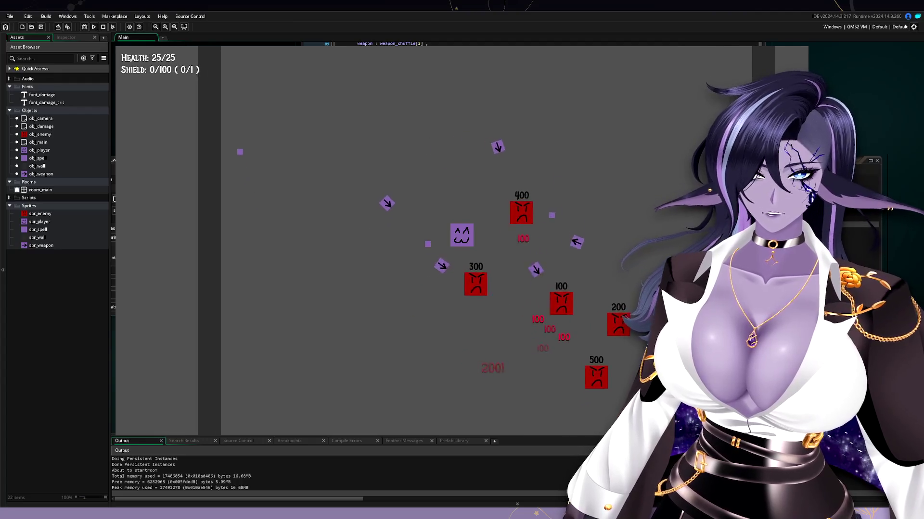
- Drive the player into the bottom-right corner, then back up-left among the enemies
key("d")
key("s")
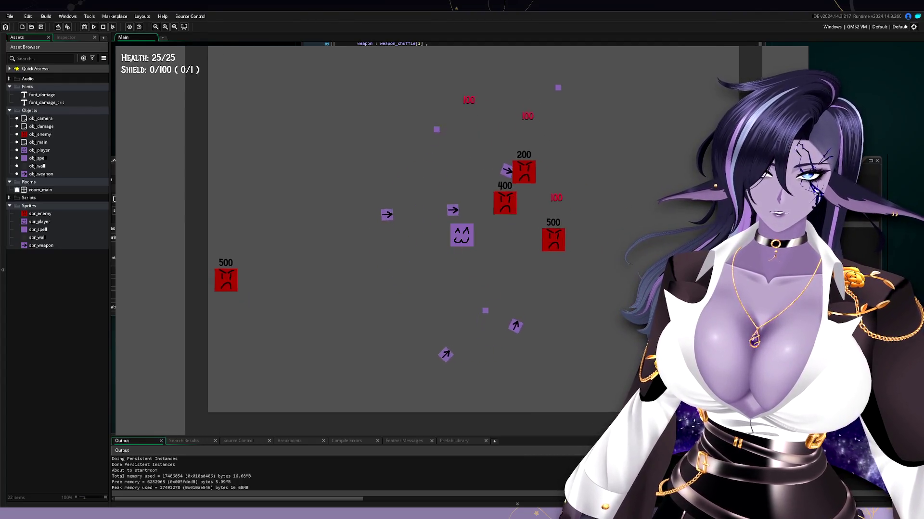
key("d")
key("s")
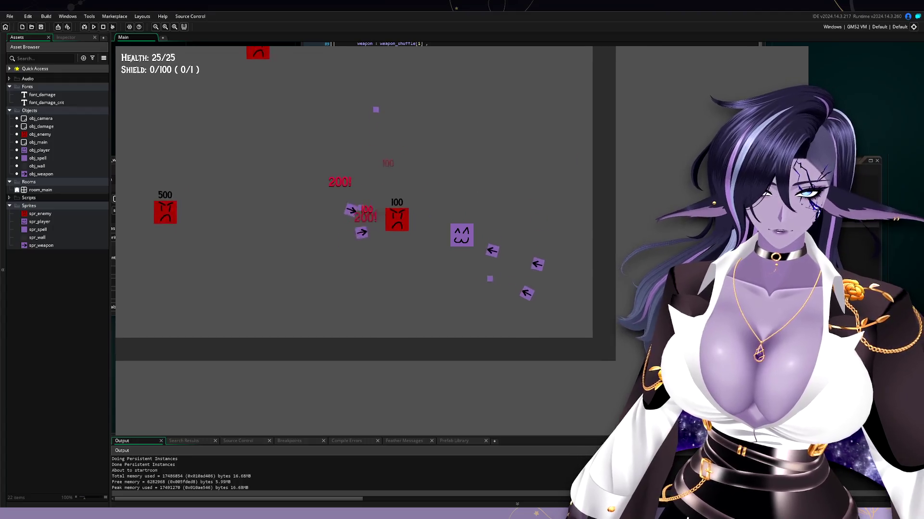
key("w")
key("a")
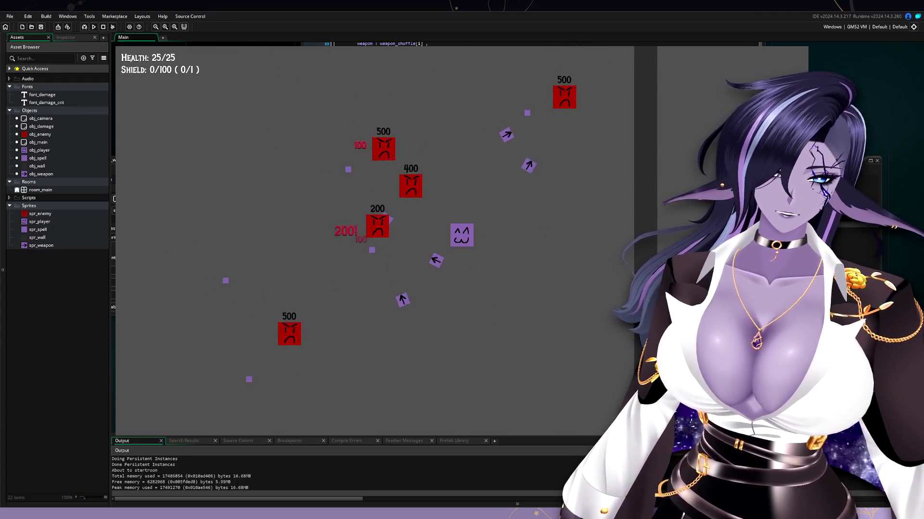
key("s")
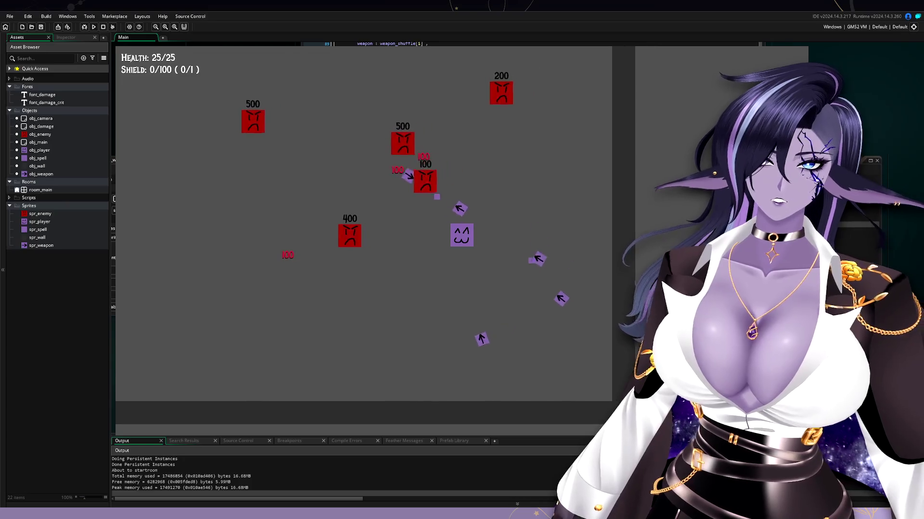
key("s")
key("d")
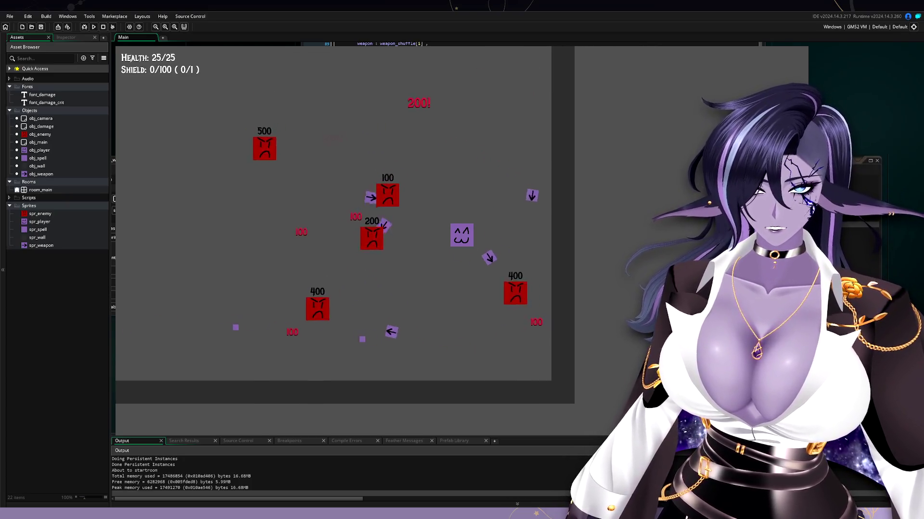
key("w")
key("a")
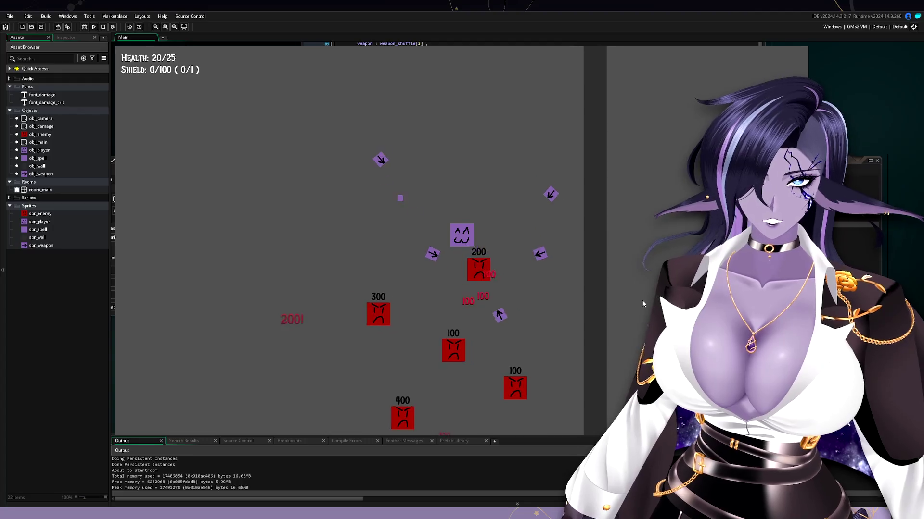
key("a")
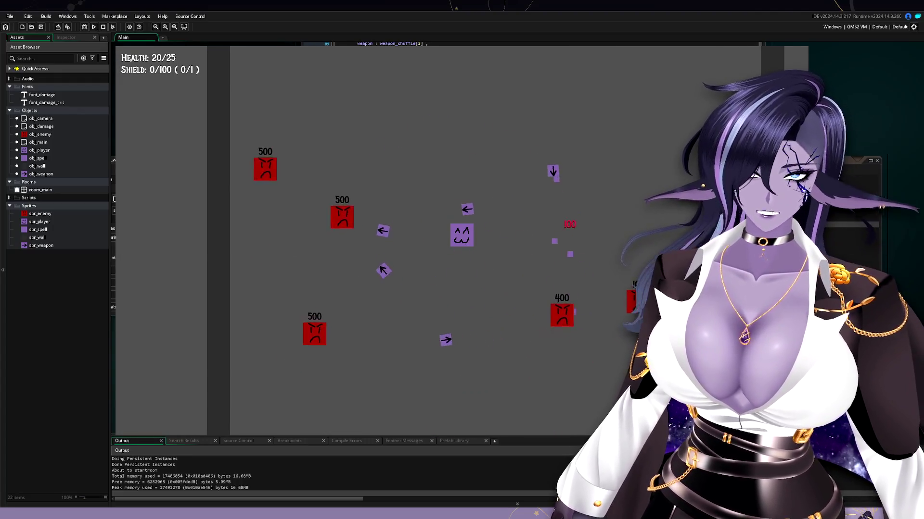
key("a")
key("s")
key("a")
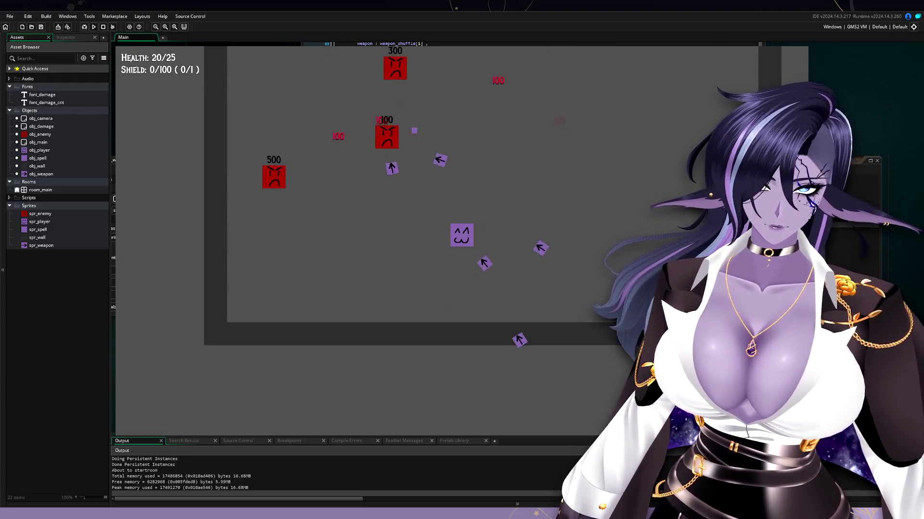
- Keep zigzagging the player diagonally across the room while arrows hit enemies
key("w")
key("d")
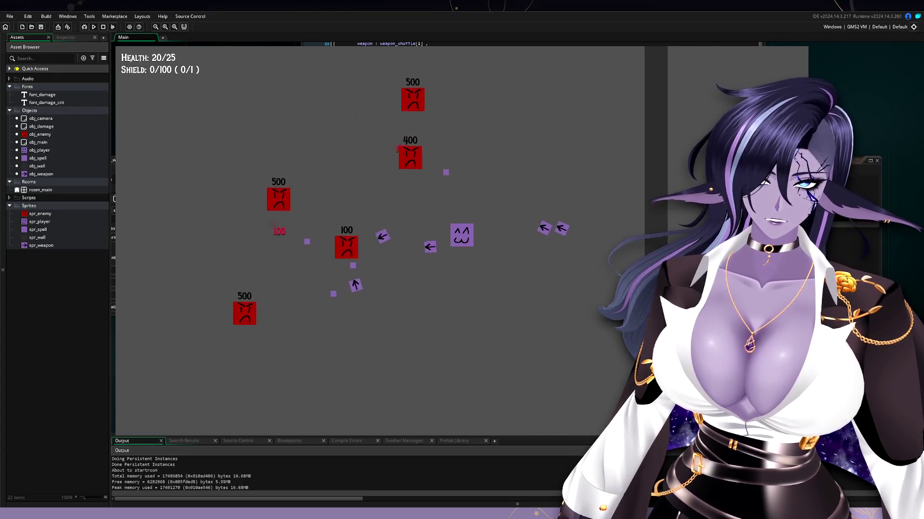
key("s")
key("a")
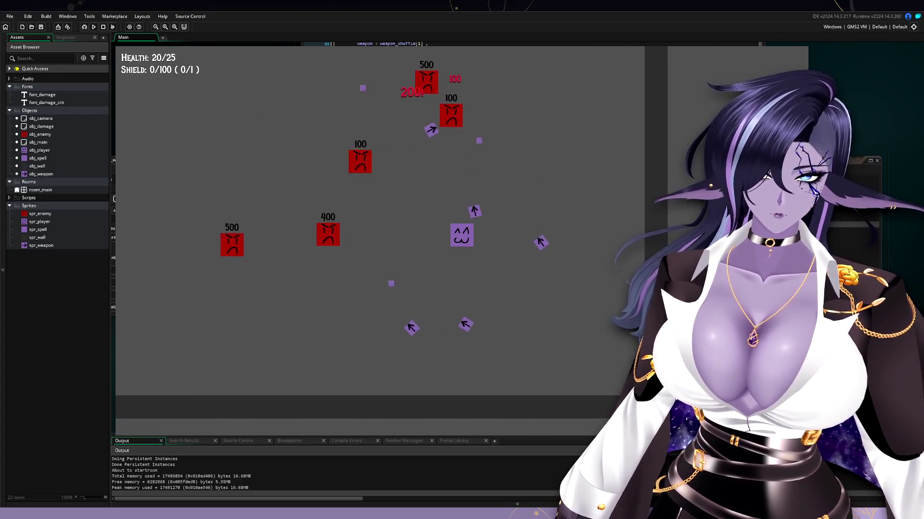
key("w")
key("d")
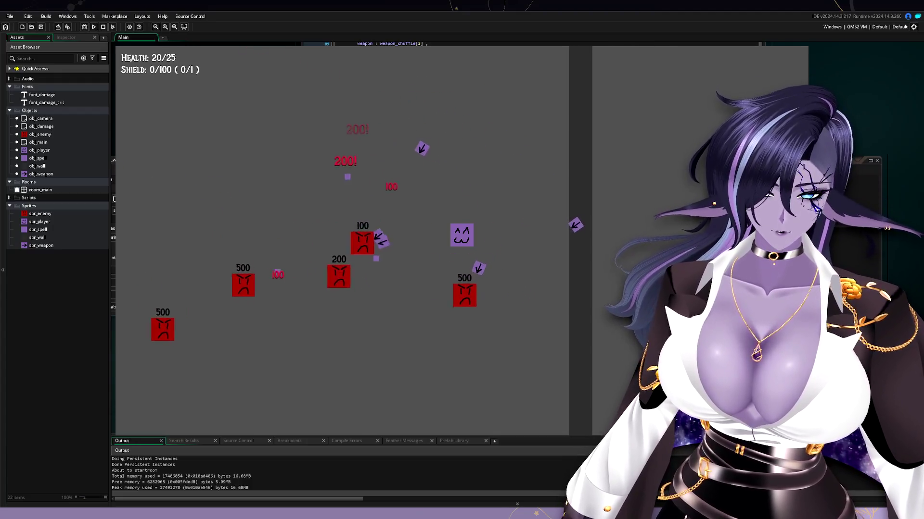
key("a")
key("a")
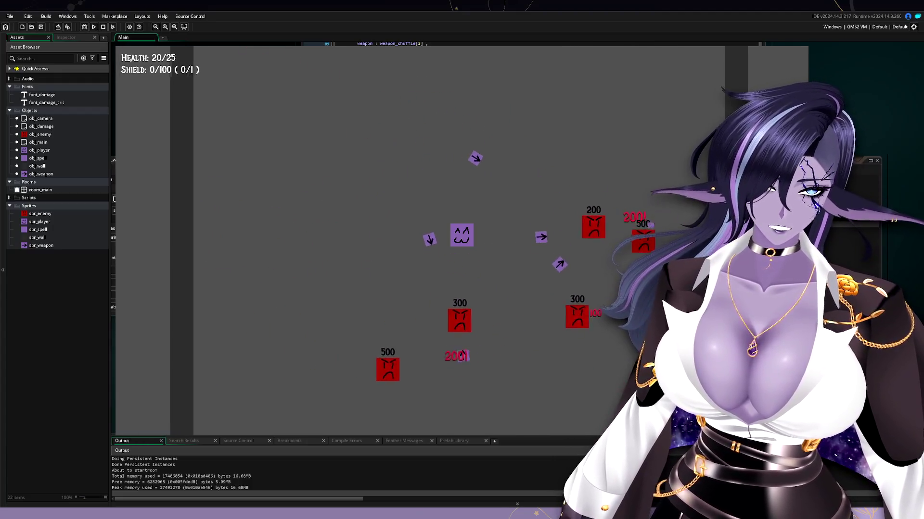
key("w")
key("a")
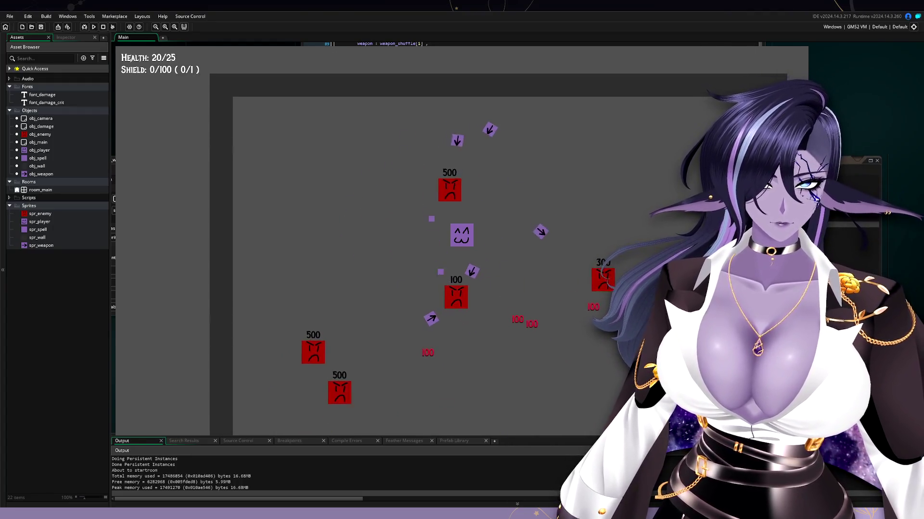
key("d")
key("s")
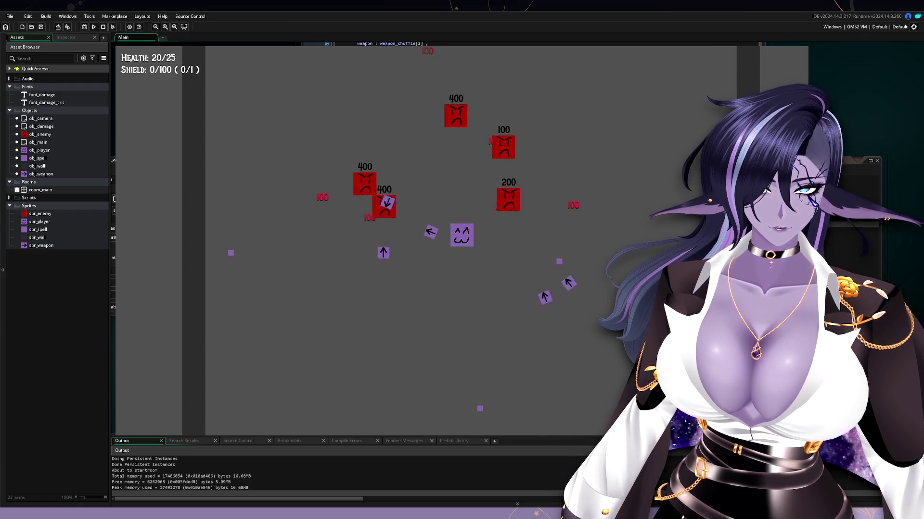
key("d")
key("d")
key("a")
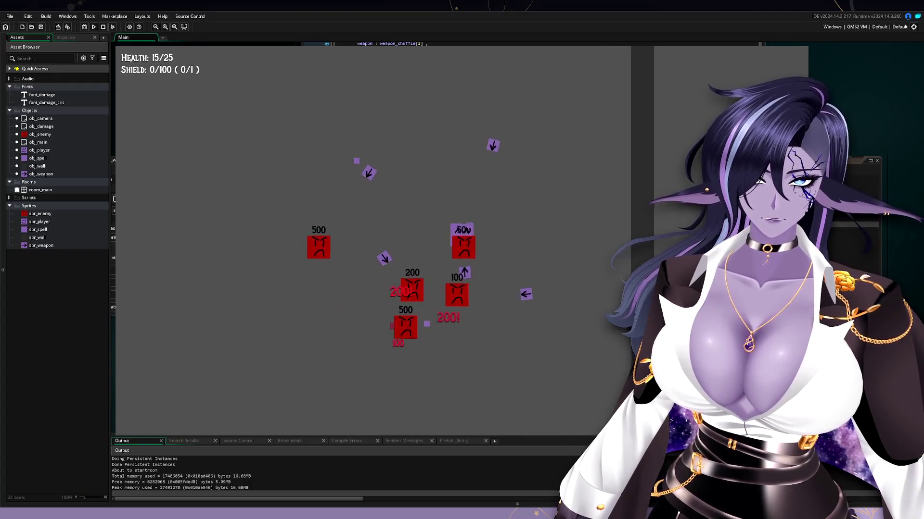
key("w")
key("d")
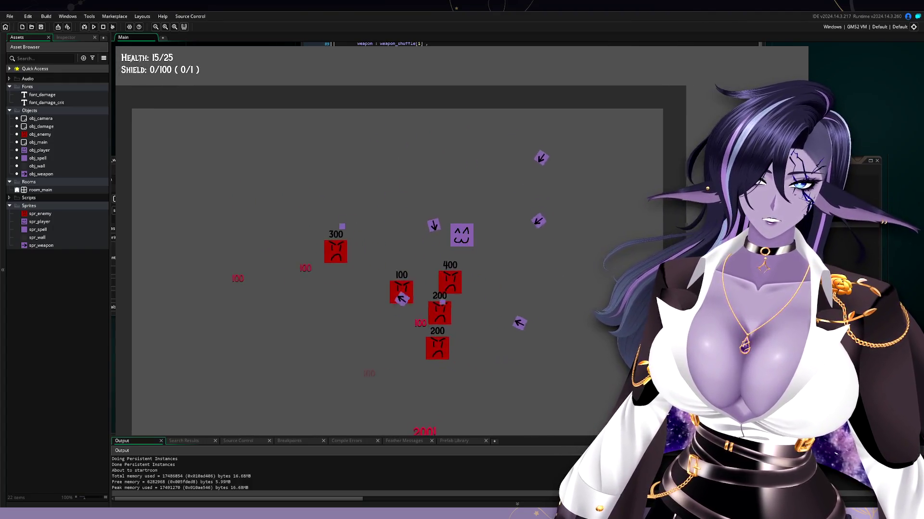
key("s")
- Make a last few passes across the arena, then close the game window
key("a")
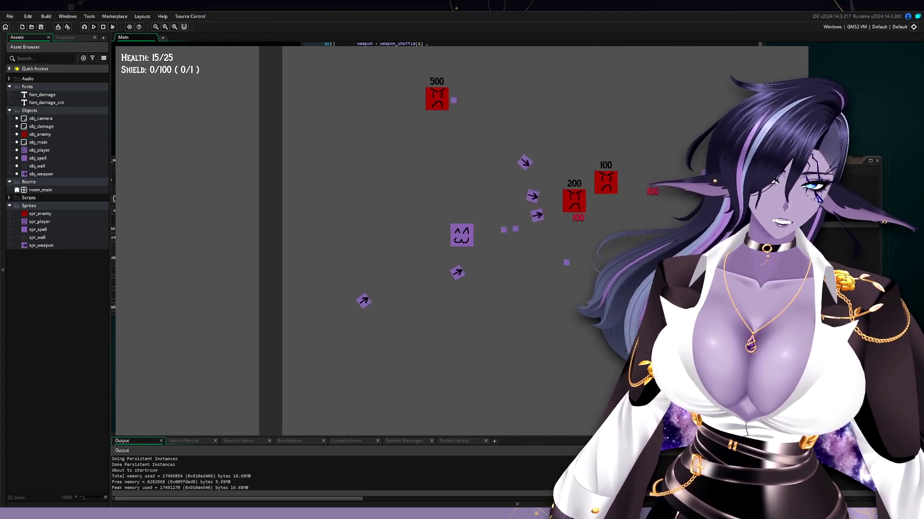
key("d")
key("s")
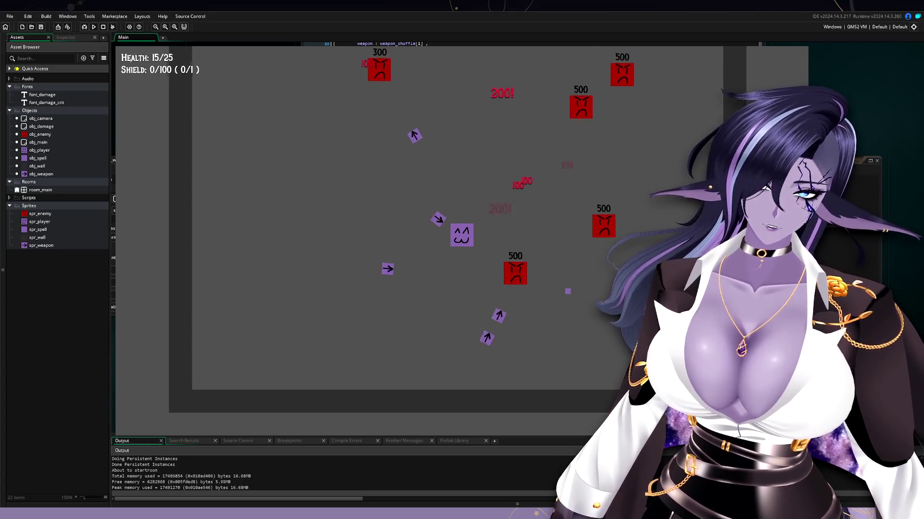
key("w")
key("d")
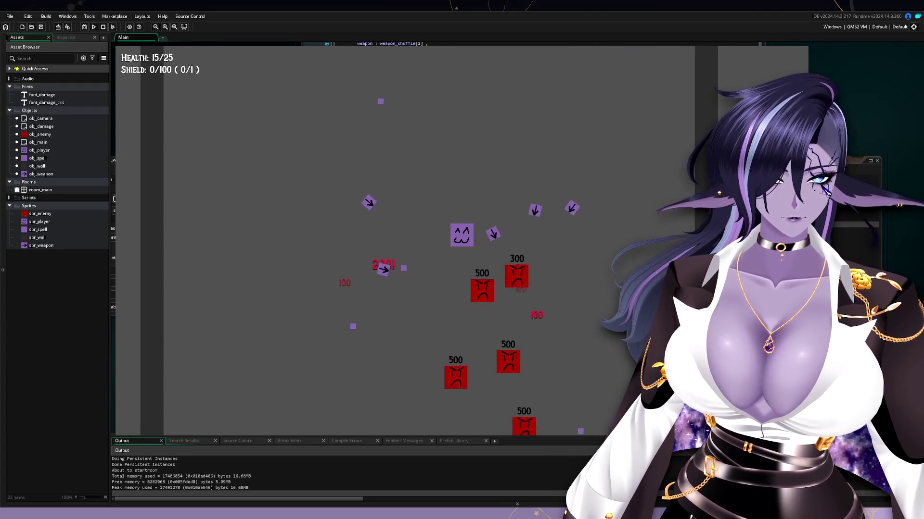
key("a")
key("d")
key("s")
key("w")
key("a")
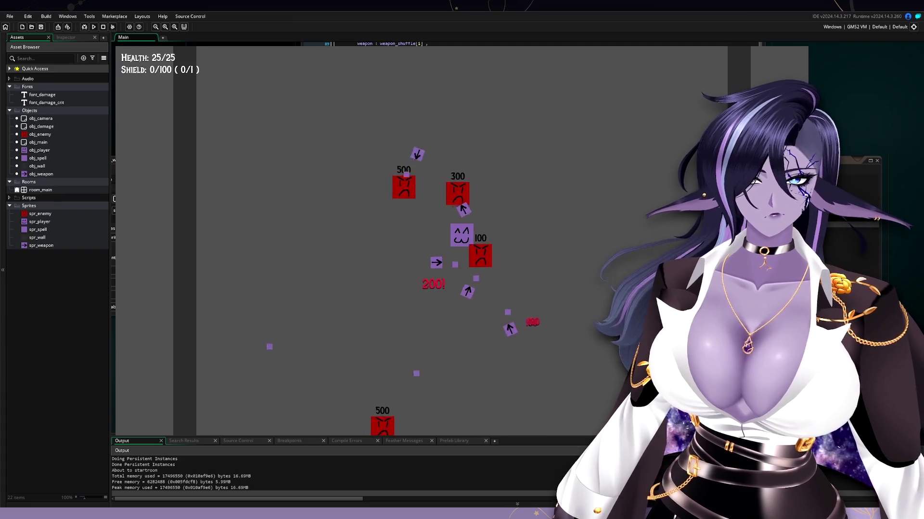
left_click(802, 48)
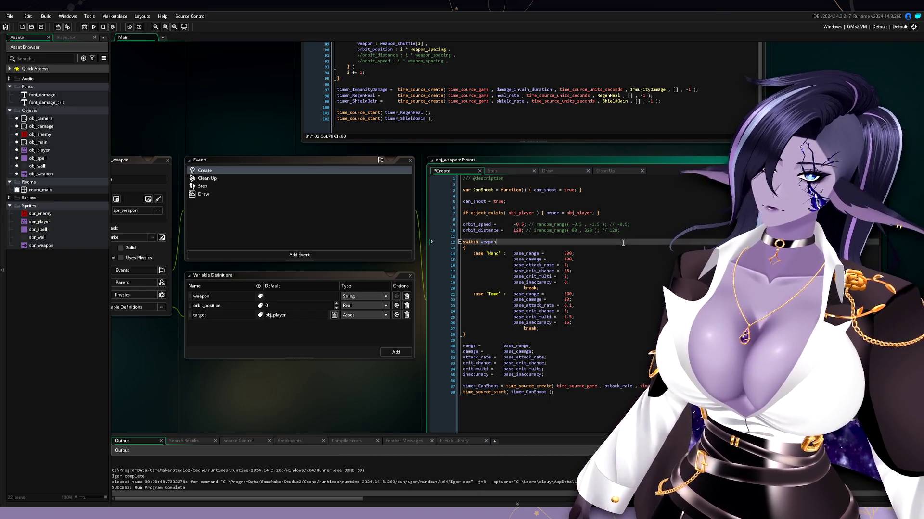
scroll(527, 240, "up", 3)
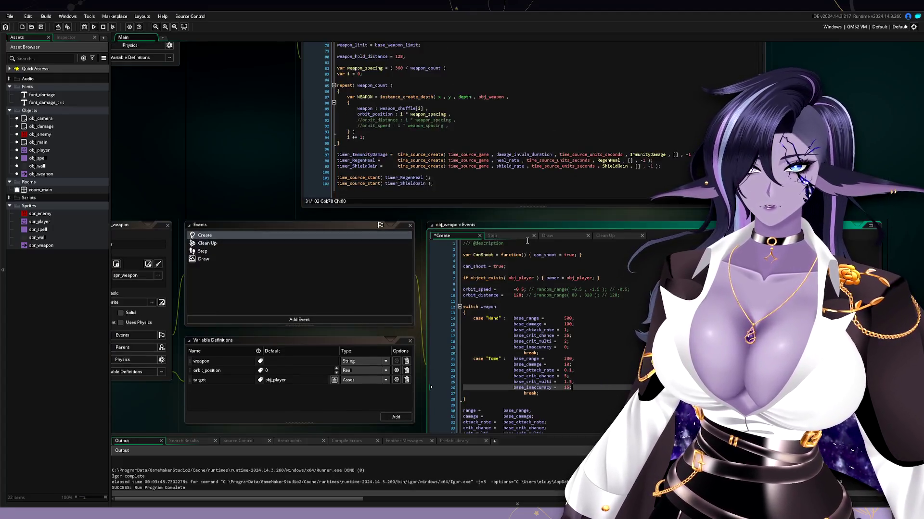
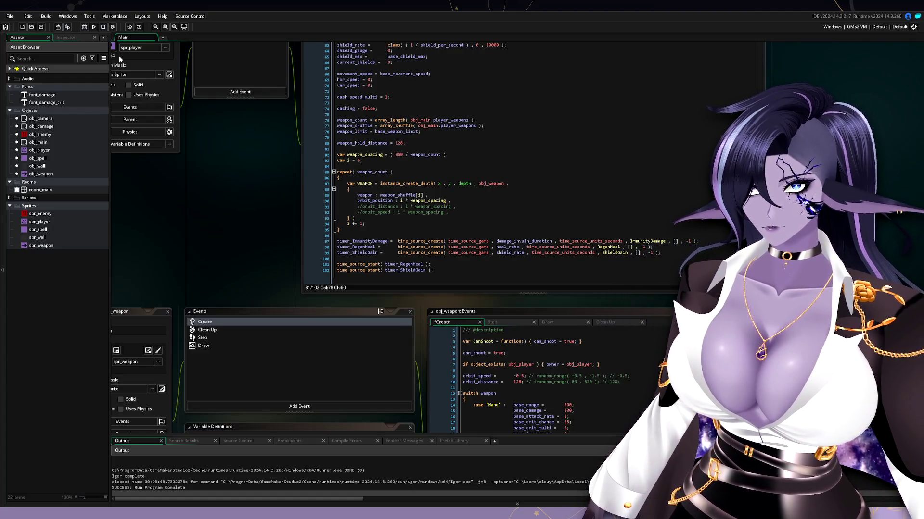
- Duplicate a Wand weapon line to give the Nebula case one more Wand
mouse_move(281, 263)
left_mouse_down()
mouse_move(186, 109)
mouse_move(179, 60)
left_mouse_up()
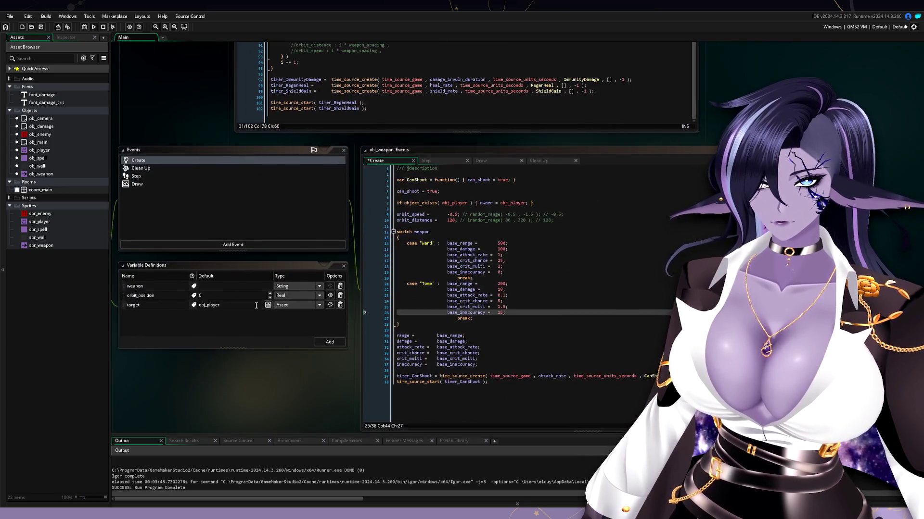
scroll(240, 270, "up", 5)
left_click_drag(234, 270, 281, 307)
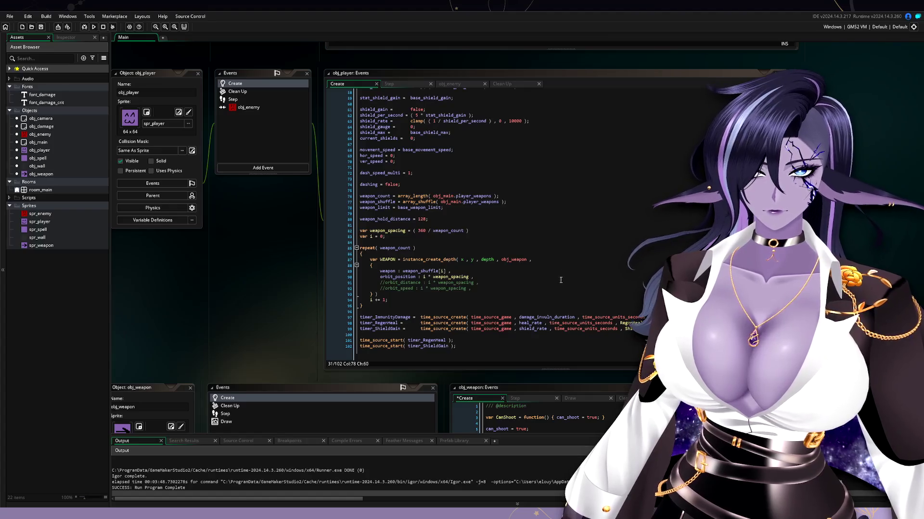
scroll(556, 282, "up", 10)
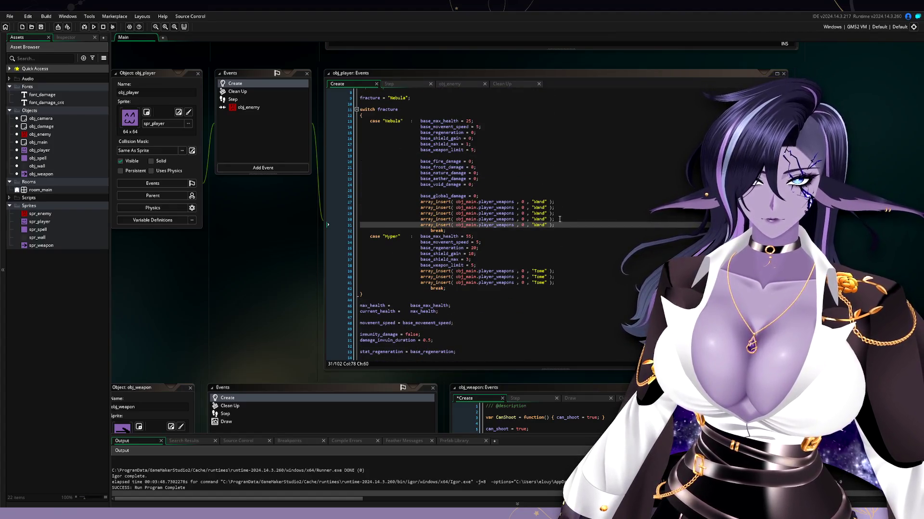
key("ctrl+d")
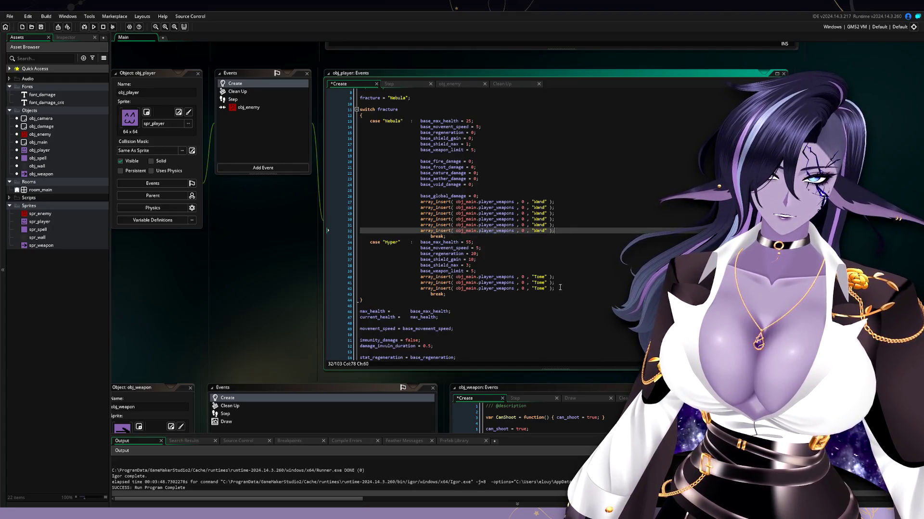
- Copy the three Tome lines from the Hyper case and paste them twice into Nebula
left_click_drag(560, 288, 564, 269)
key("ctrl+c")
left_click(569, 231)
key("ctrl+v")
scroll(568, 231, "up", 2)
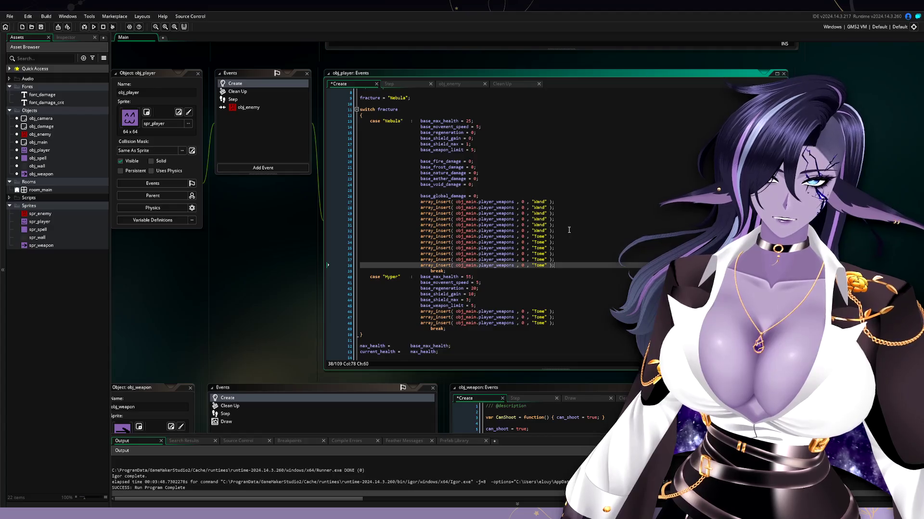
key("ctrl+v")
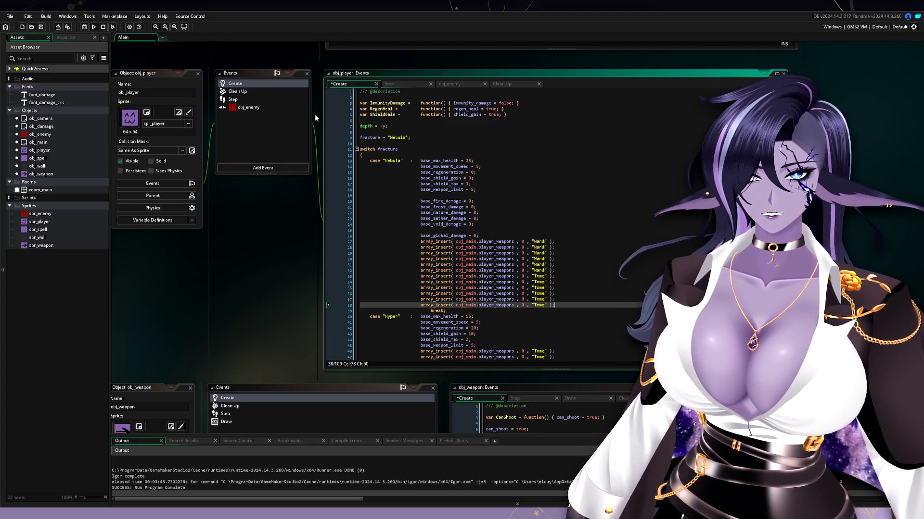
- Save the obj_player Create code and run the game with F5
left_click_drag(622, 253, 585, 233)
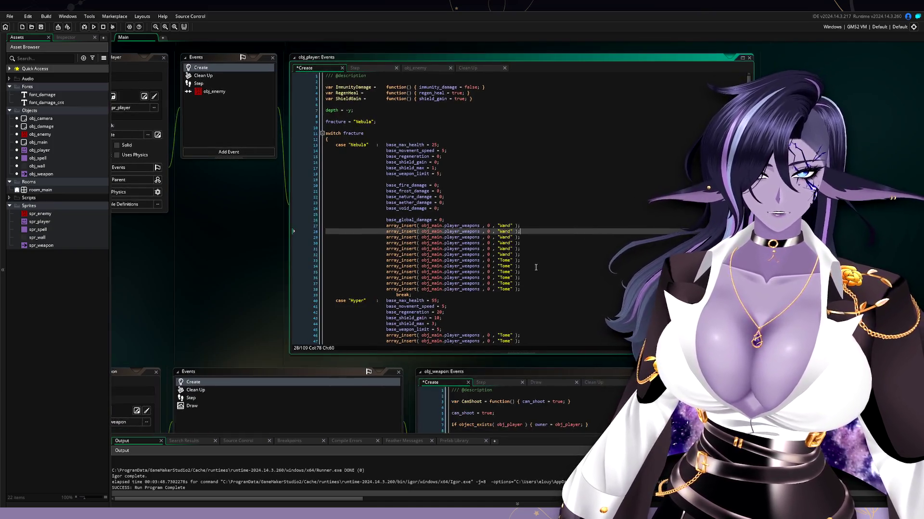
left_click(536, 268)
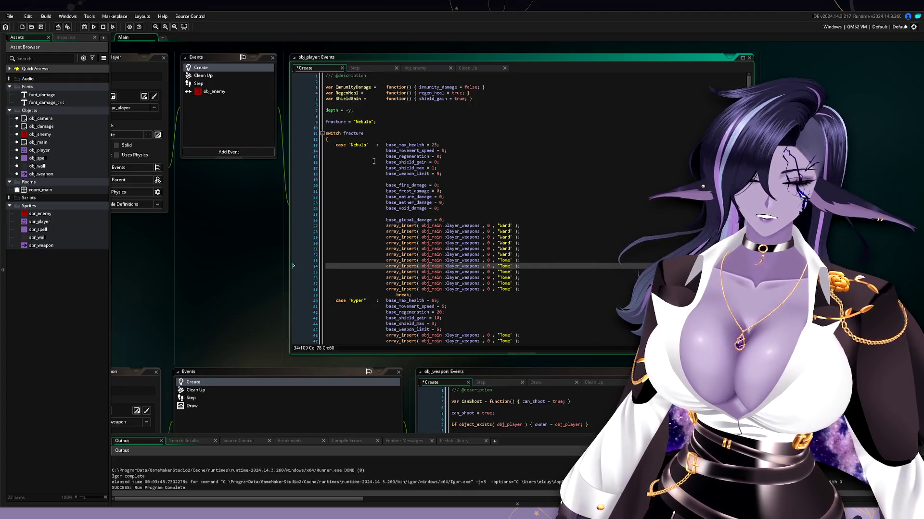
key("F5")
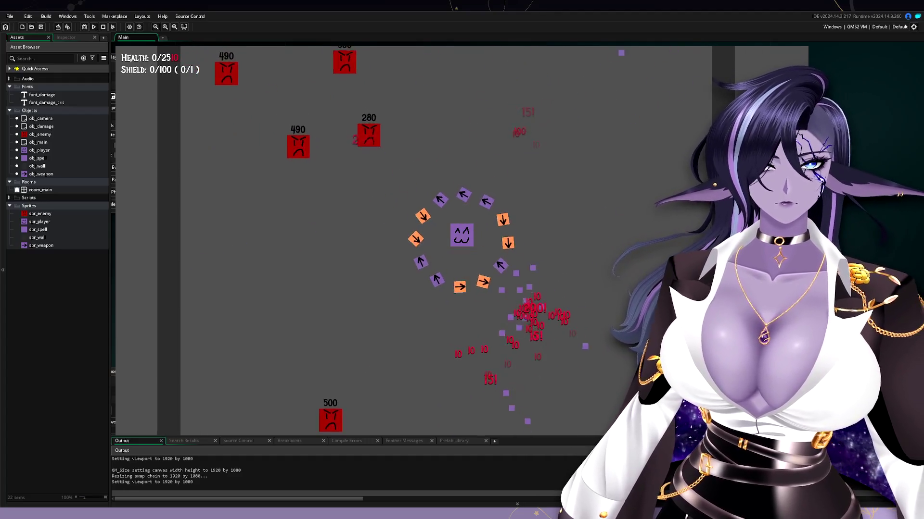
- Stop the game and delete the extra Wand and six Tome inserts from Nebula
key("Escape")
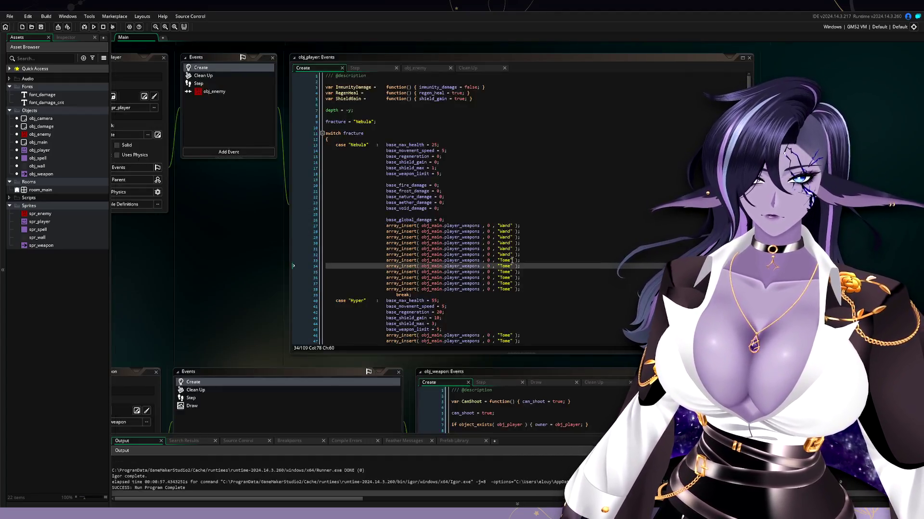
left_click_drag(523, 289, 527, 249)
key("BackSpace")
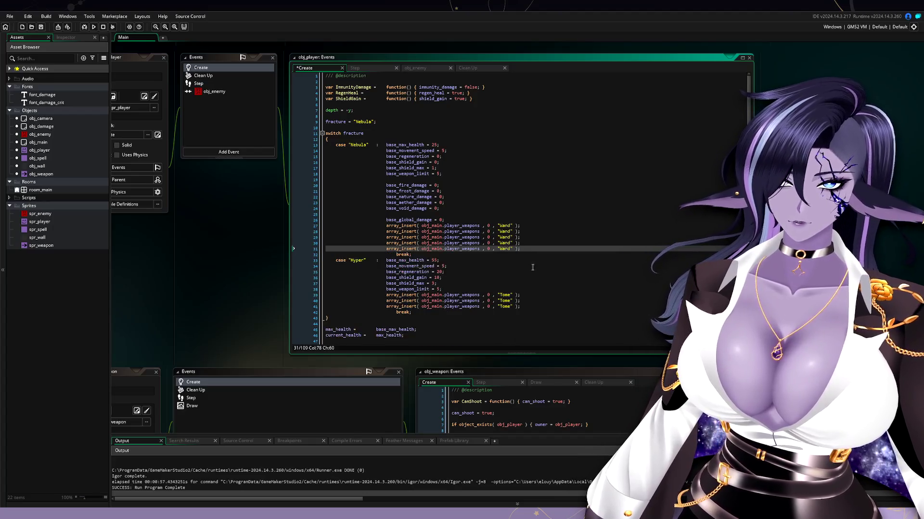
left_click(531, 268)
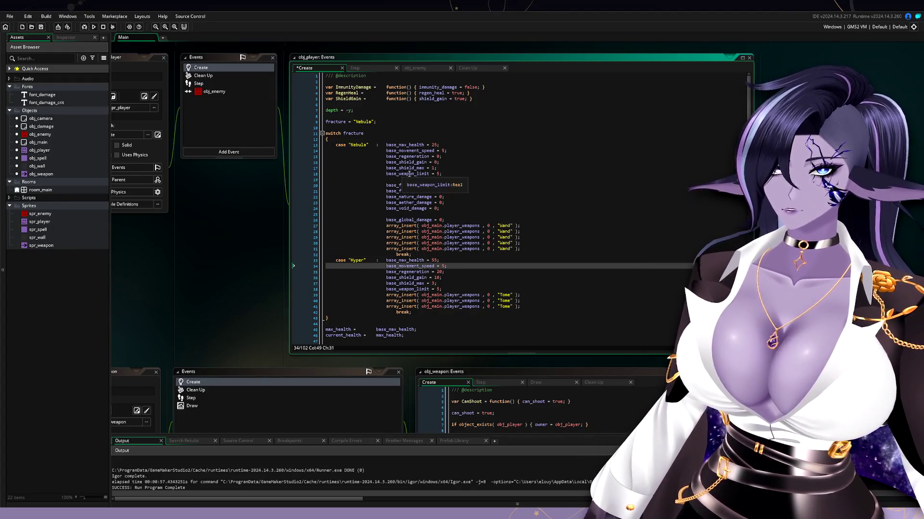
- Change Nebula's base fire, frost, nature, aether and void damage from 0 to 5 each
double_click(437, 186)
type("5;")
double_click(438, 191)
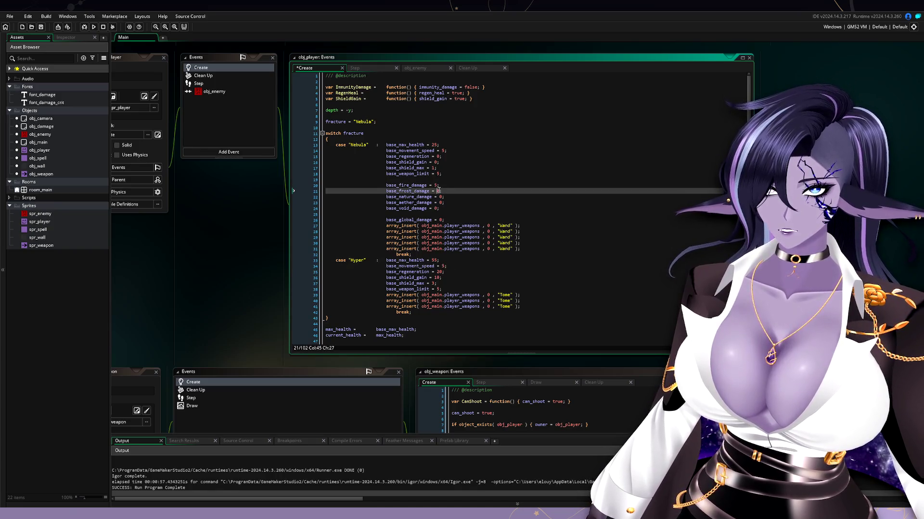
type("5")
double_click(441, 197)
type("5")
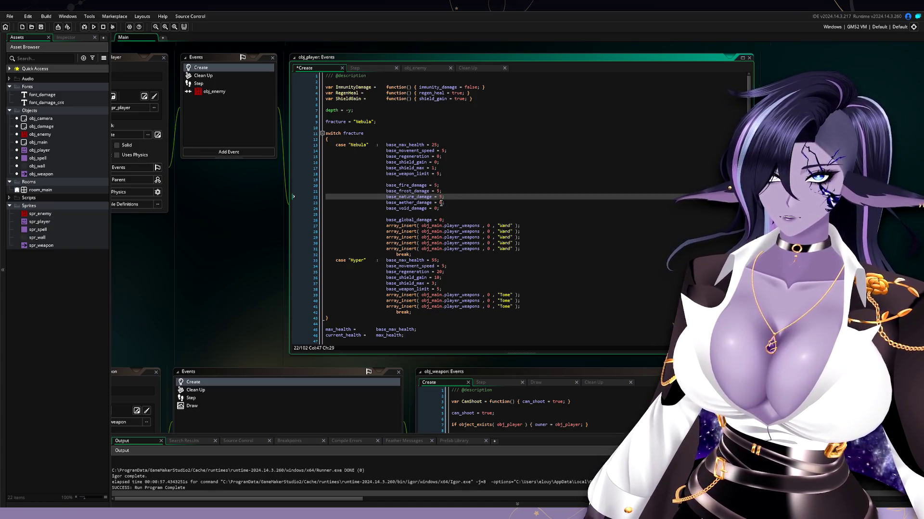
double_click(441, 203)
type("5")
double_click(436, 208)
type("5")
left_click(479, 210)
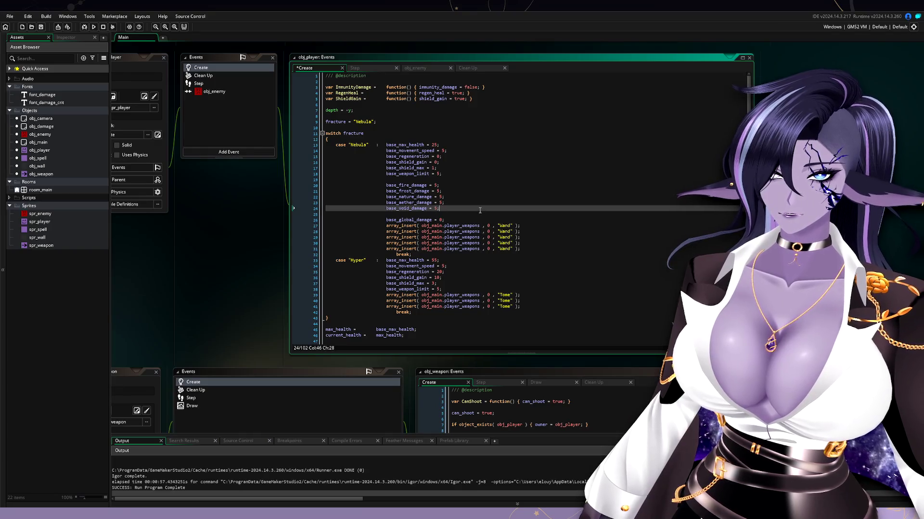